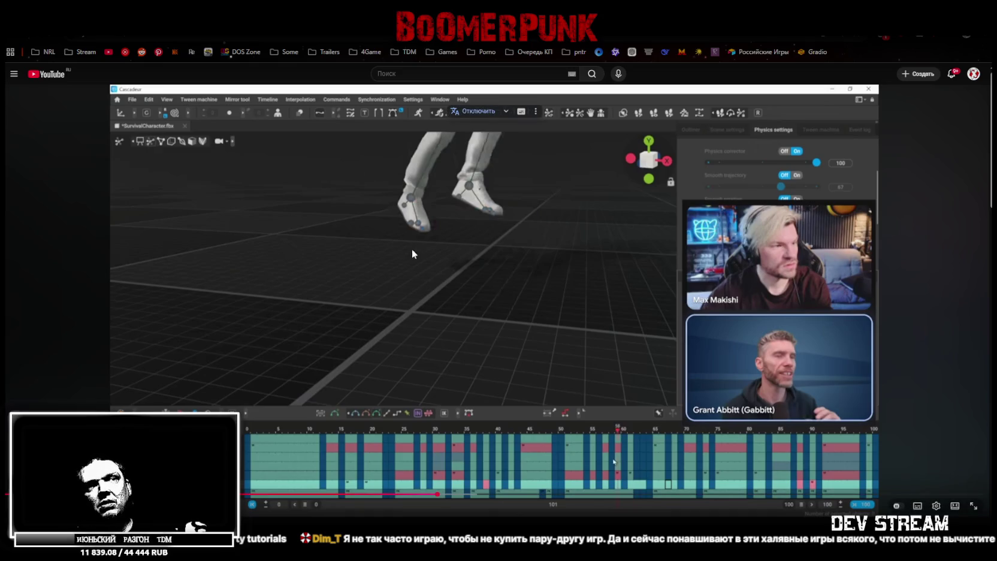
Play the stream until the full walking character shows with frames 0–30 marked, then pause
{"action": "key", "text": "space"}
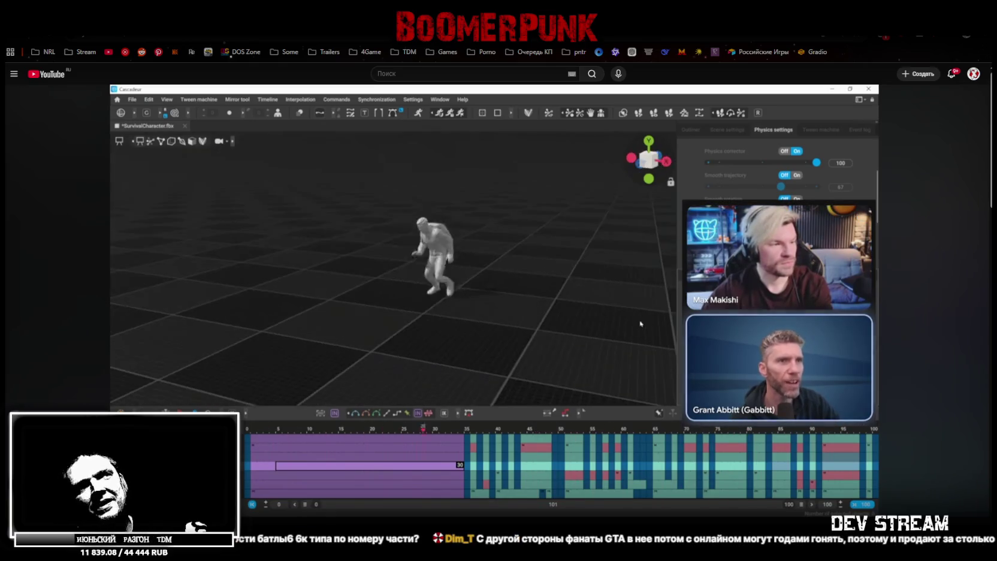
{"action": "left_click", "coordinate": [695, 427]}
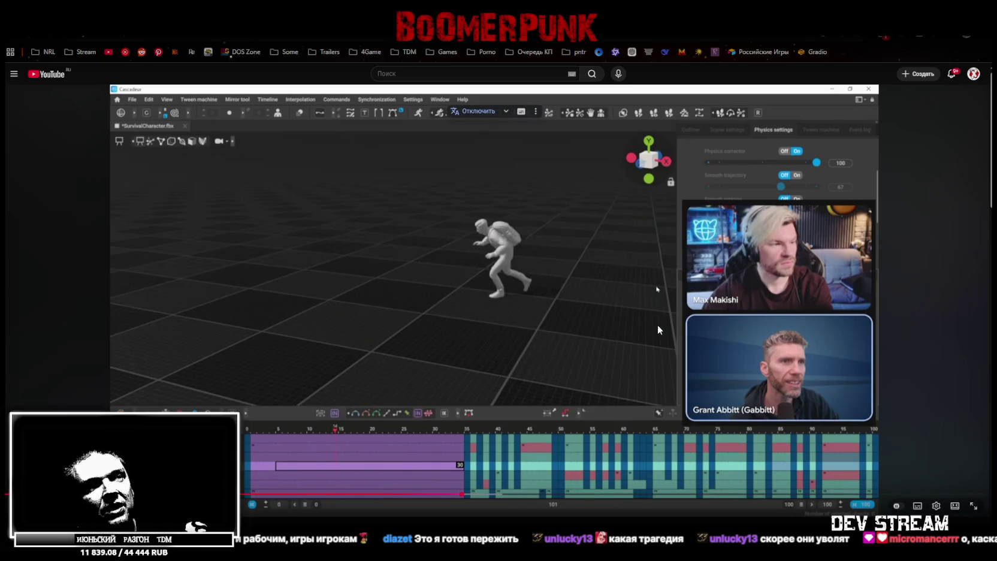
Resume the stream to watch the backpack attached and the character posed in a crouched run
{"action": "left_click", "coordinate": [622, 382]}
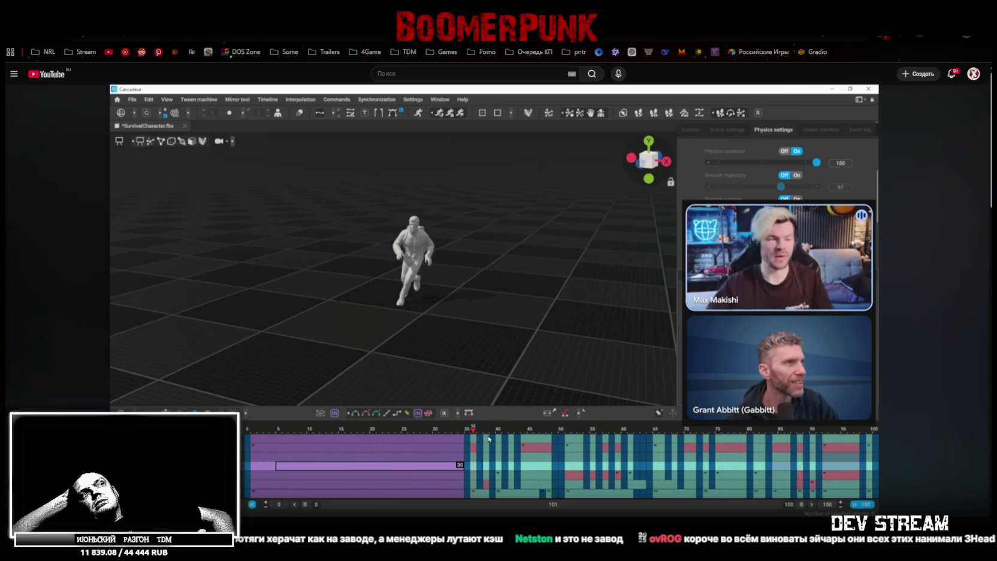
Pause the stream once the backpack character reaches its leaping pose later in the timeline
{"action": "left_click", "coordinate": [813, 427]}
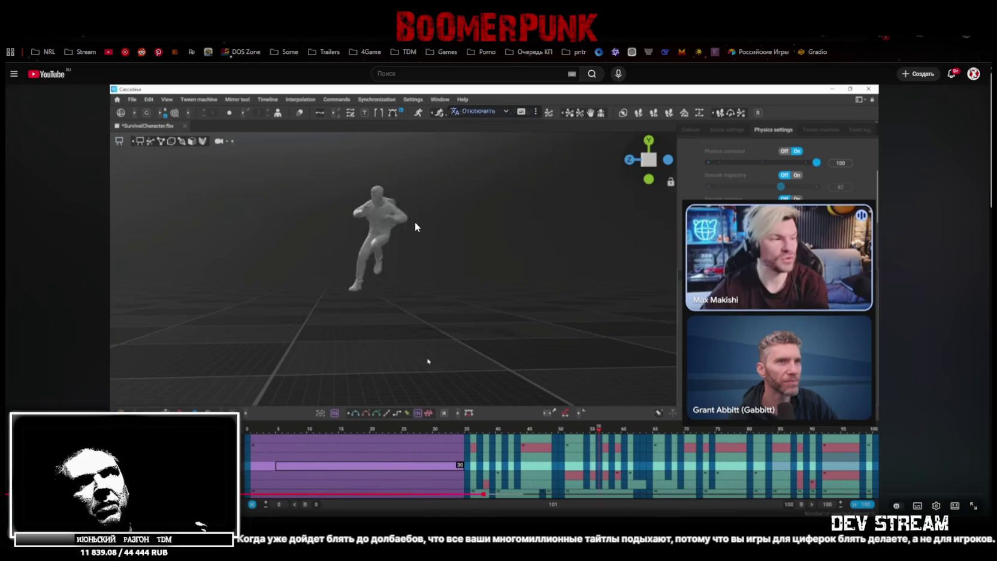
Resume the stream to follow the jump to the knees-tucked mid-leap pose near frame 52
{"action": "left_click", "coordinate": [446, 246]}
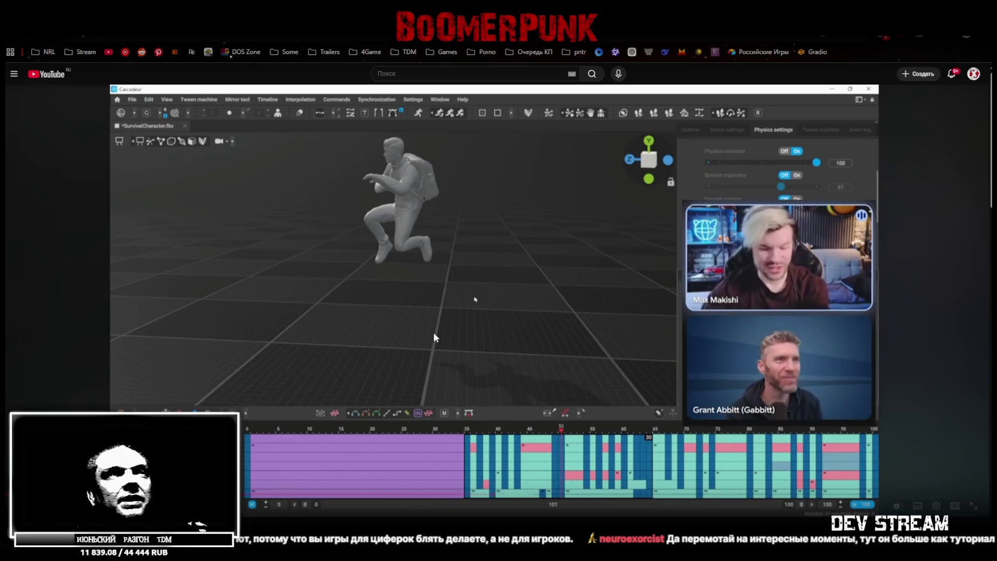
{"action": "left_click", "coordinate": [462, 283]}
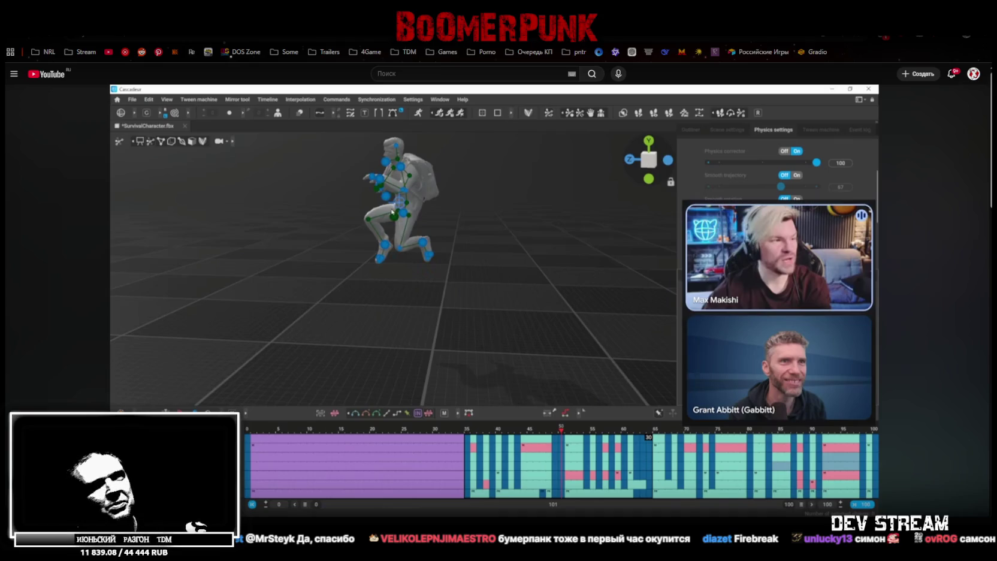
{"action": "left_click", "coordinate": [531, 319]}
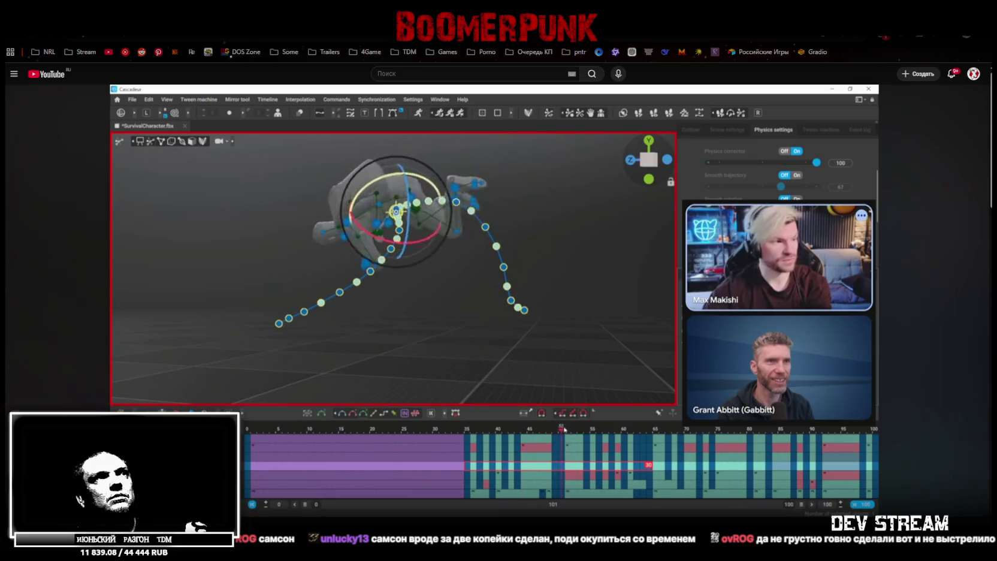
{"action": "left_click", "coordinate": [703, 379]}
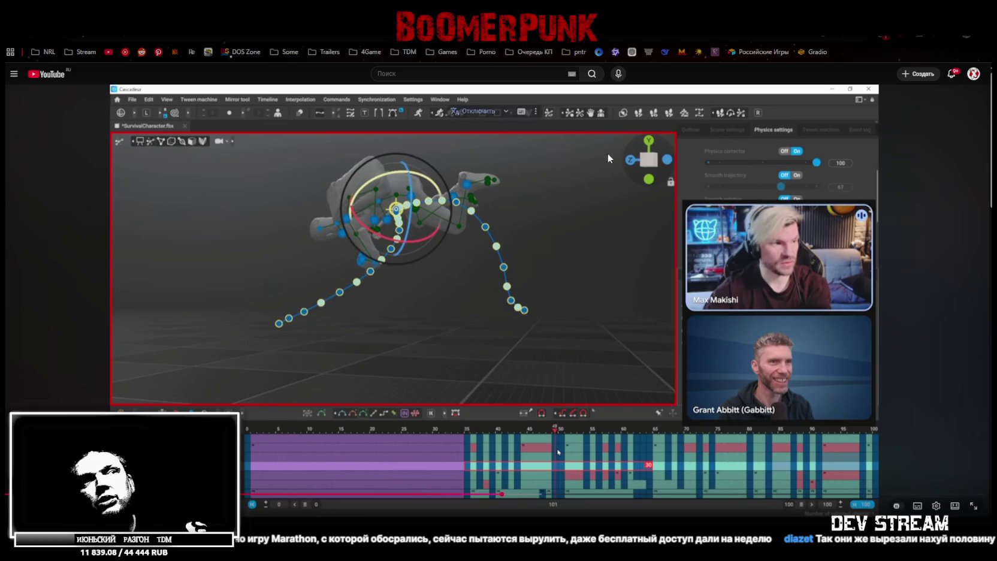
{"action": "left_click", "coordinate": [517, 347]}
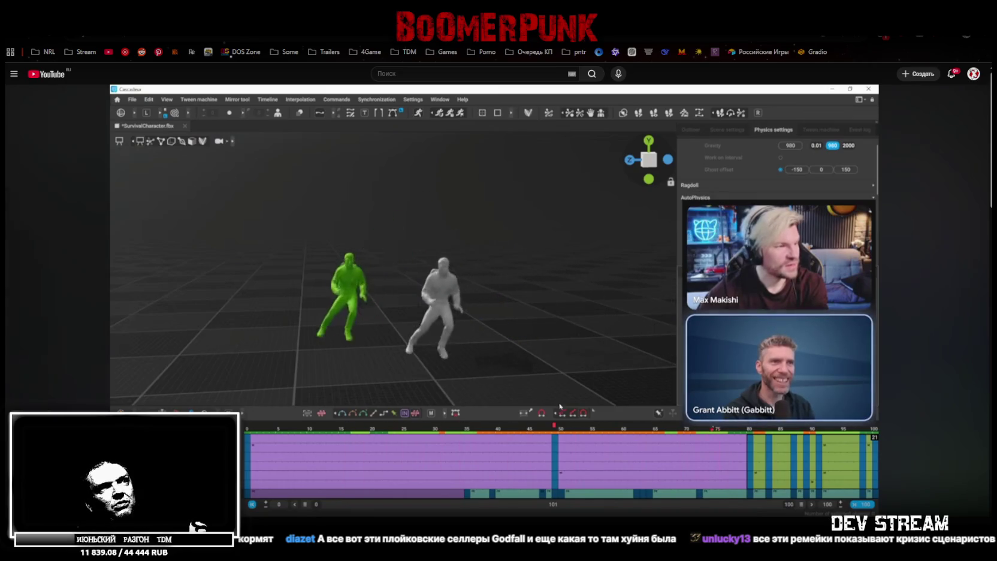
Toggle the stream's playback to review the crouched SurvivalCharacter motion, then pause it
{"action": "left_click", "coordinate": [635, 355]}
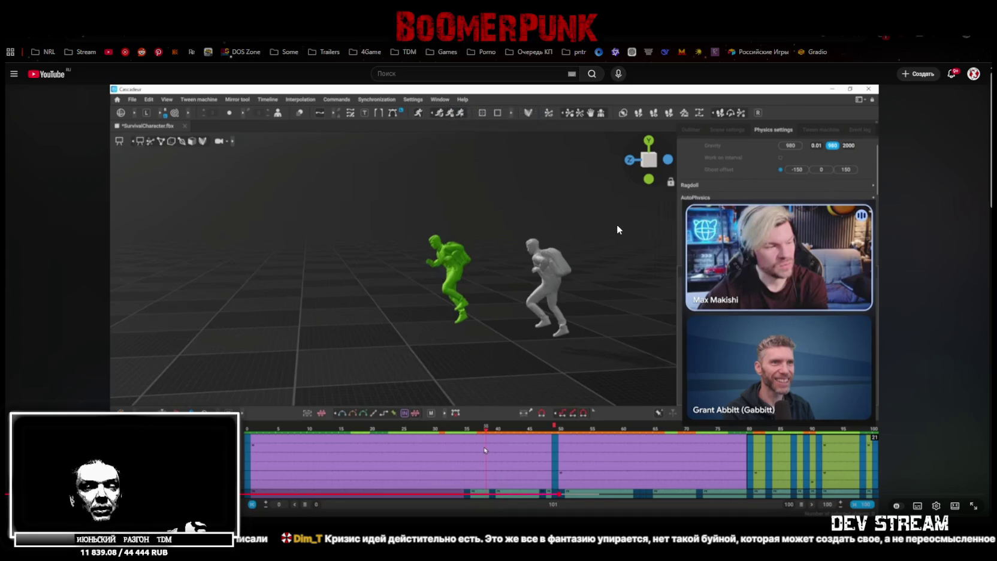
{"action": "left_click", "coordinate": [599, 300]}
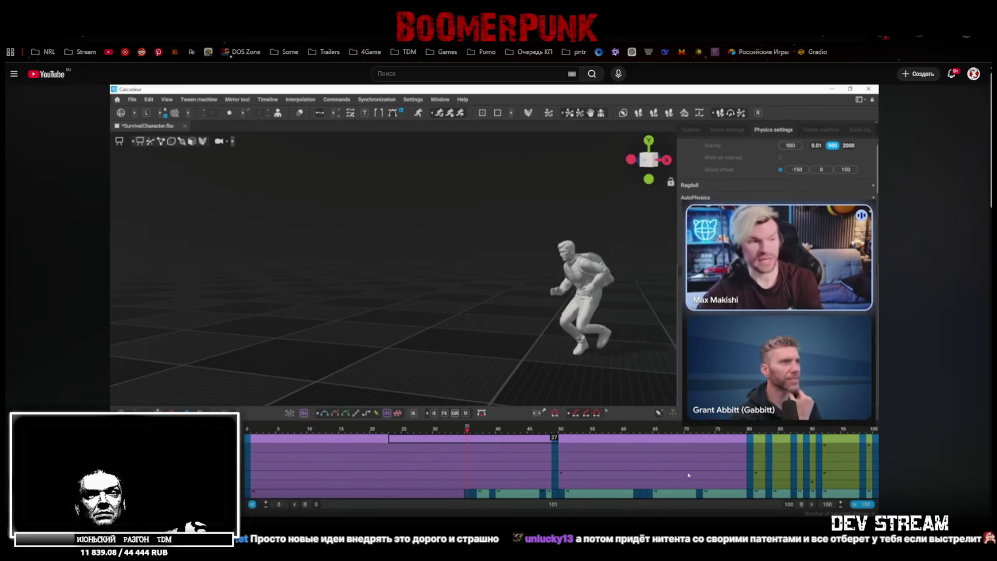
{"action": "left_click", "coordinate": [466, 312]}
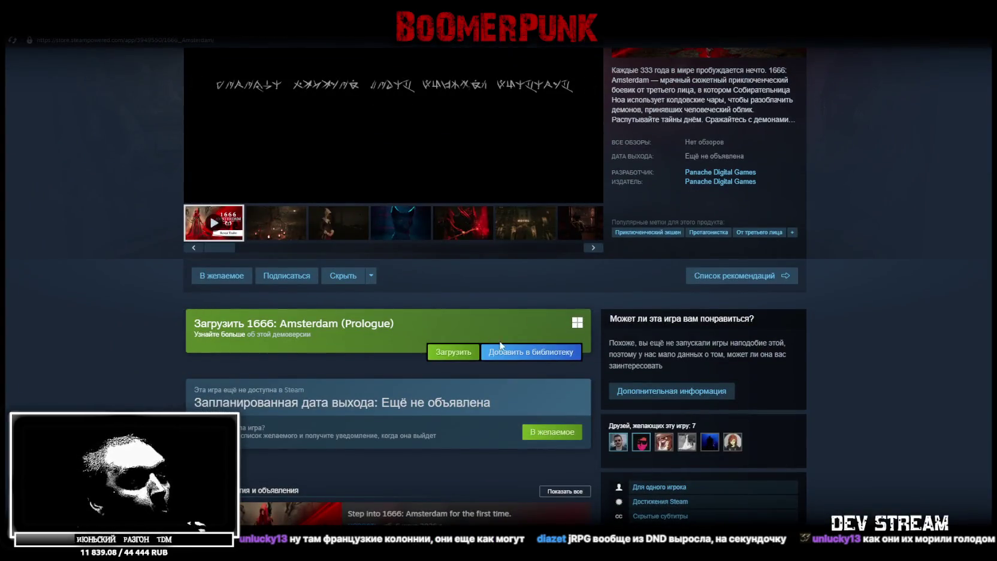
{"action": "key", "text": "ctrl+Tab"}
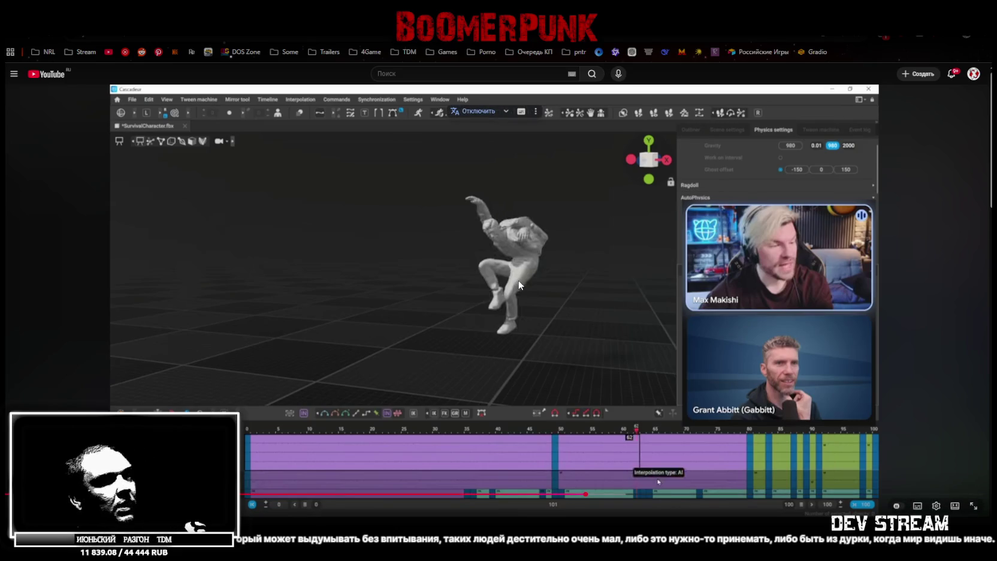
Resume the stream, then pause on the forward-leaning crouch near frame 35
{"action": "left_click", "coordinate": [452, 291]}
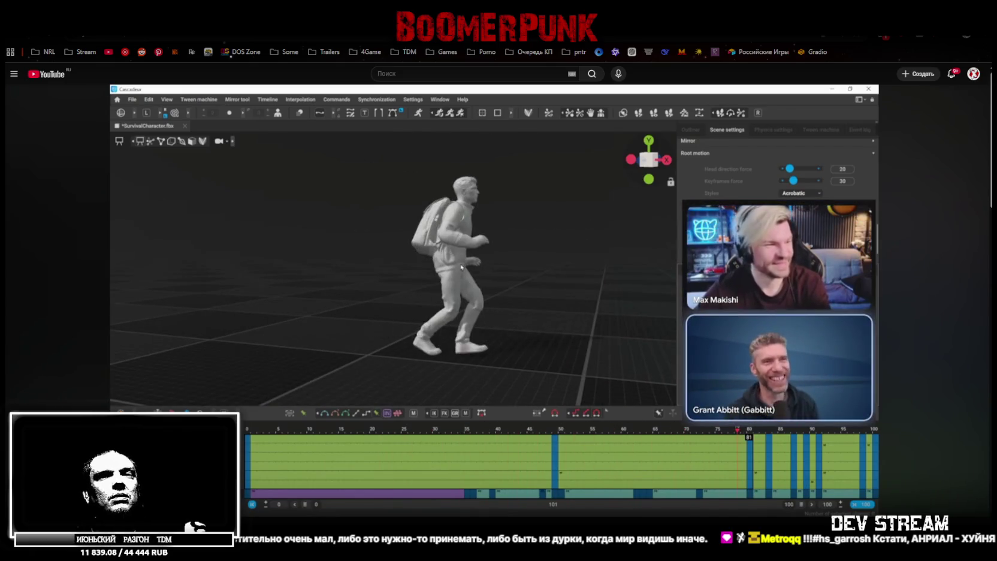
{"action": "left_click", "coordinate": [521, 401]}
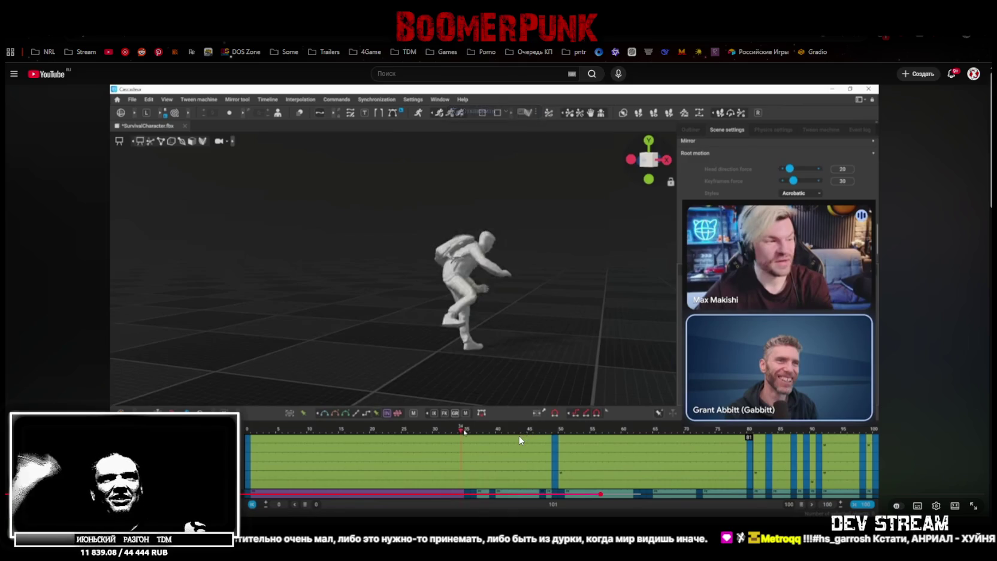
Resume the stream and skip ahead to 45:21, where the green physics copy and trajectories appear
{"action": "left_click", "coordinate": [466, 253]}
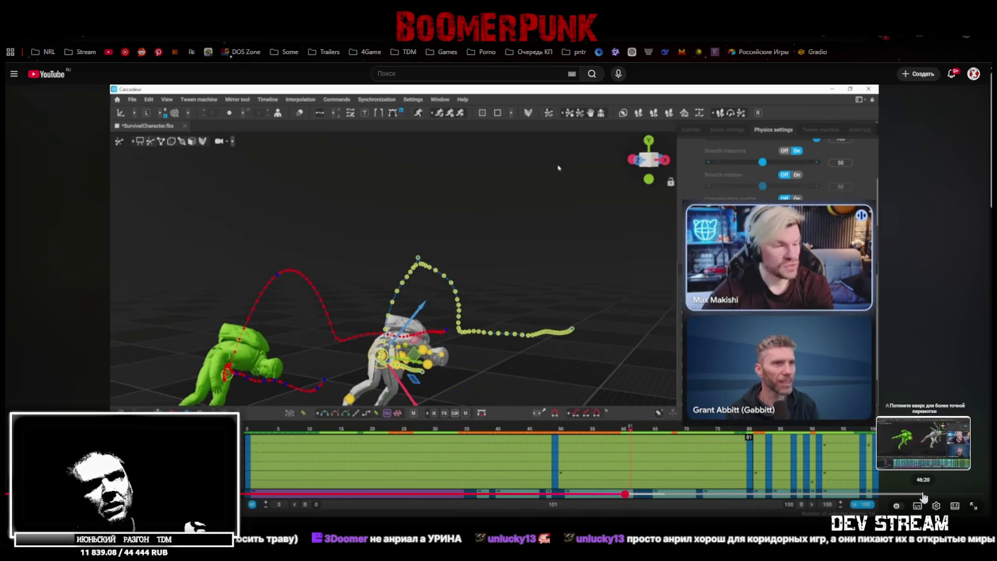
{"action": "left_click", "coordinate": [905, 496]}
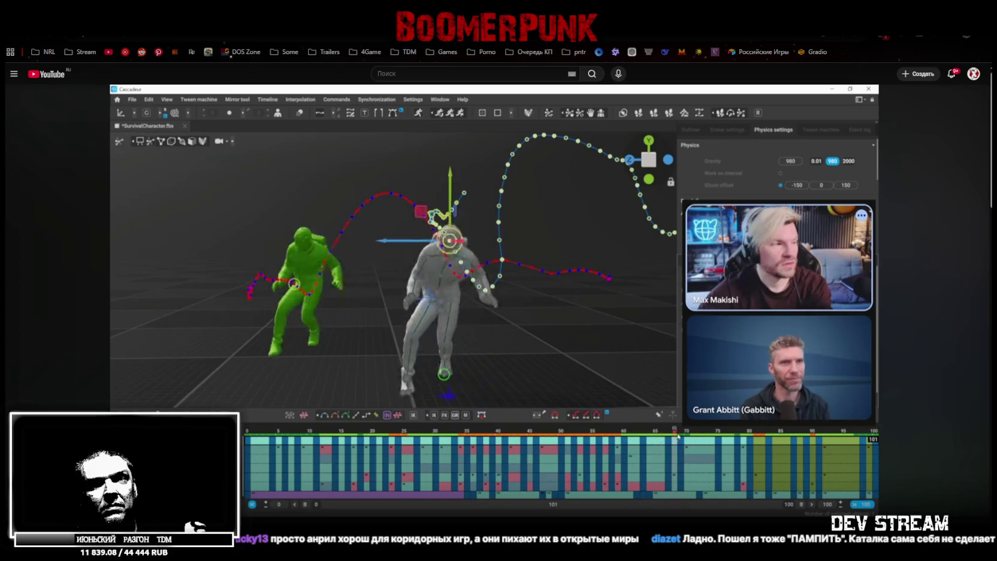
Pause the stream on the upright grey character beside its green physics copy
{"action": "left_click", "coordinate": [561, 363]}
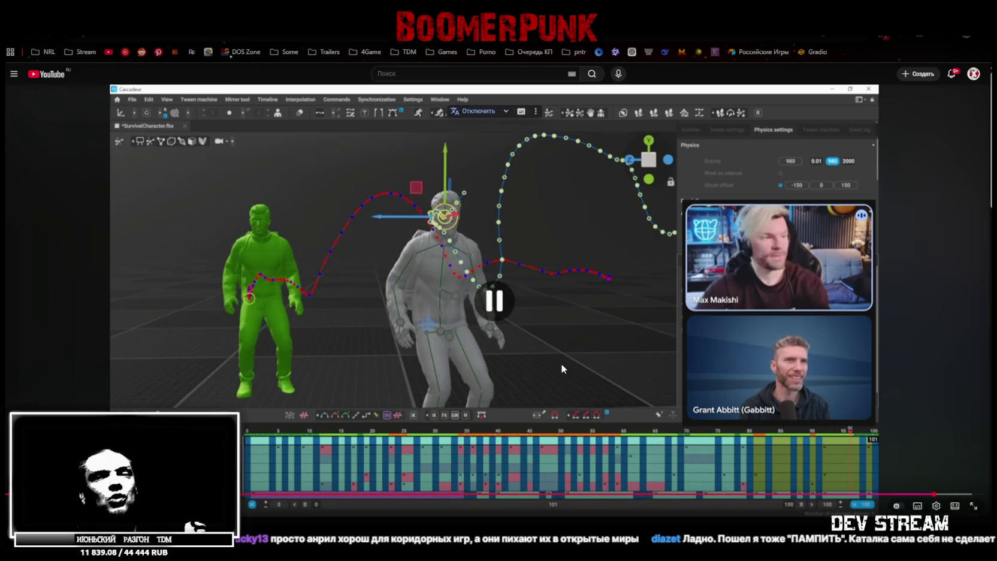
Resume the stream to watch the physics-driven animation with trajectory curves across 100 frames
{"action": "left_click", "coordinate": [561, 363]}
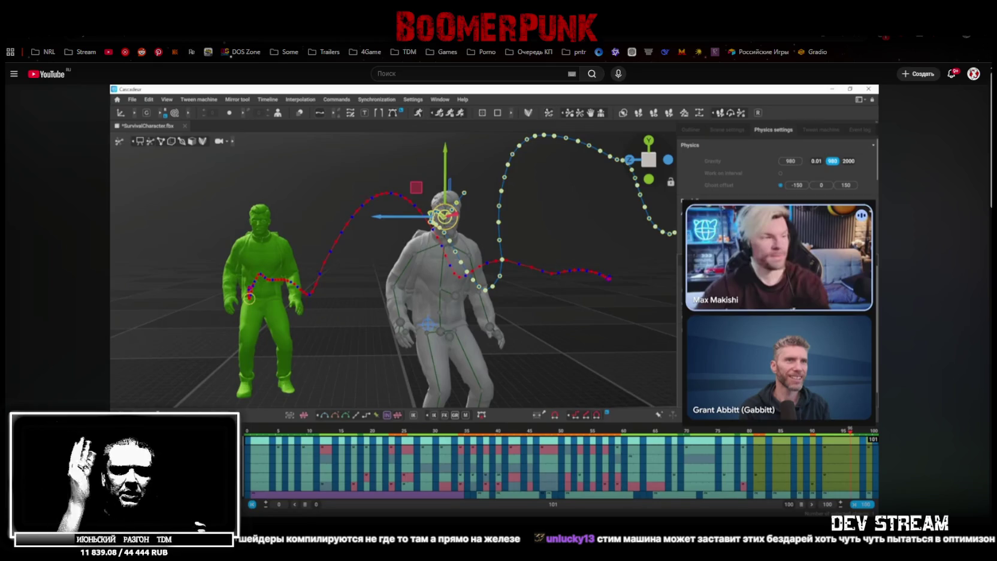
{"action": "mouse_move", "coordinate": [455, 121]}
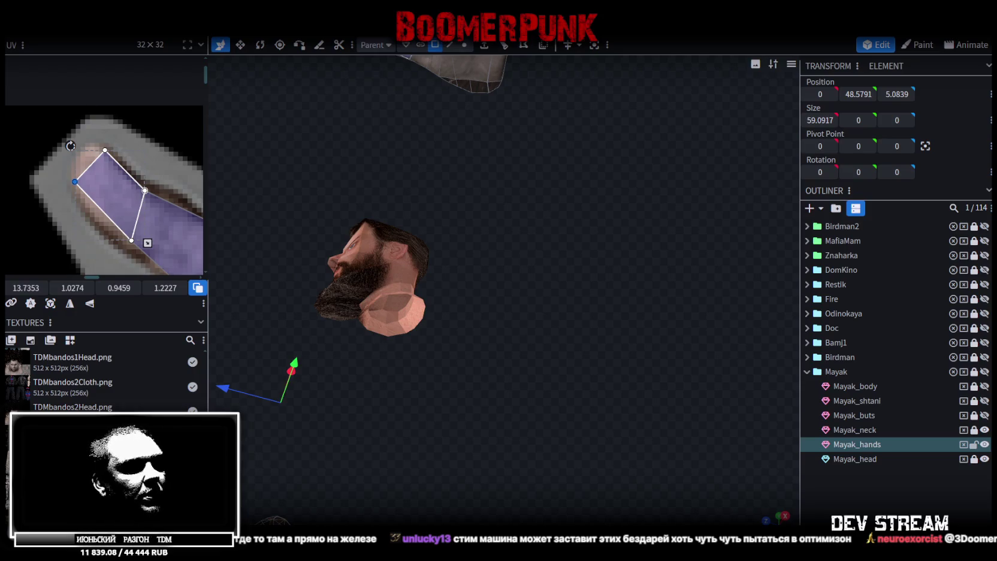
Return to the 'готика 1' image results in Chrome and preview the first Steam result
{"action": "key", "text": "alt+Tab"}
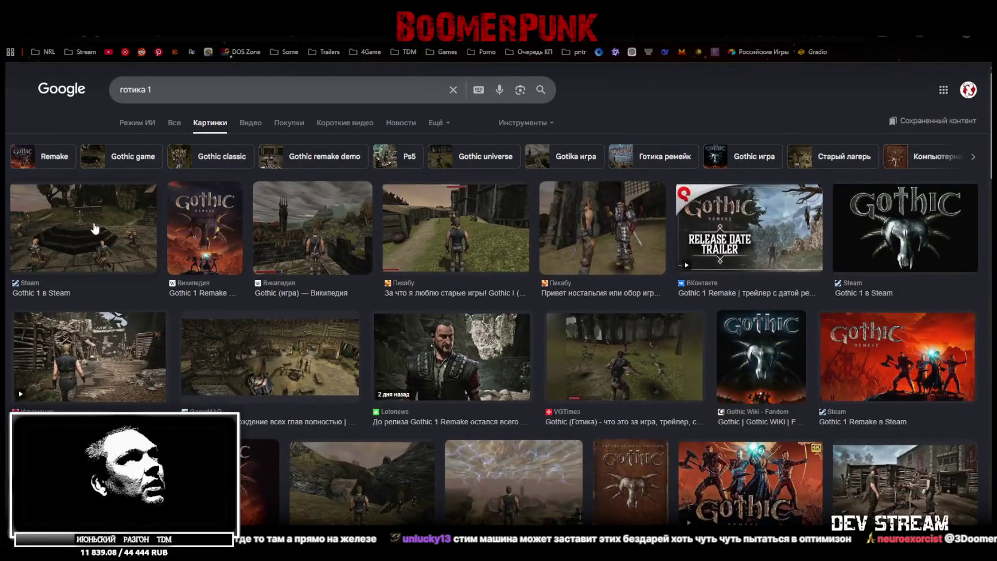
{"action": "left_click", "coordinate": [94, 228]}
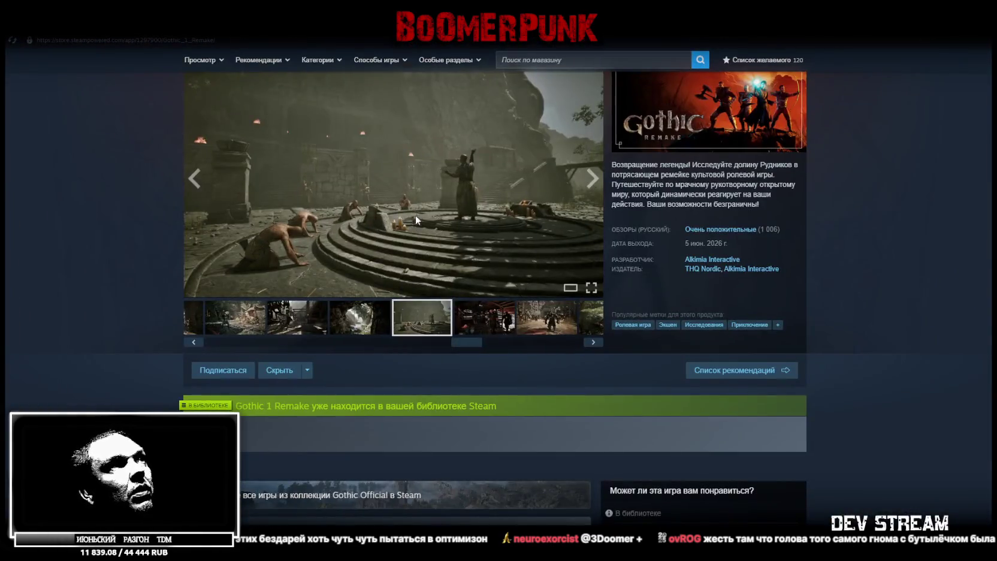
Browse the Gothic 1 Remake screenshots, then shrink and narrow the Steam window before returning to Unity
{"action": "left_click", "coordinate": [415, 215]}
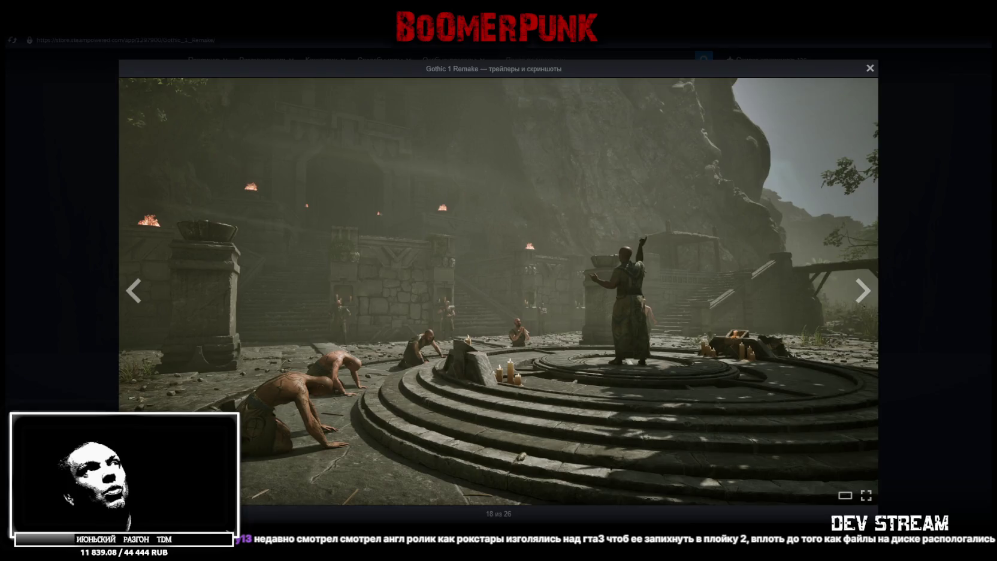
{"action": "key", "text": "super+Down"}
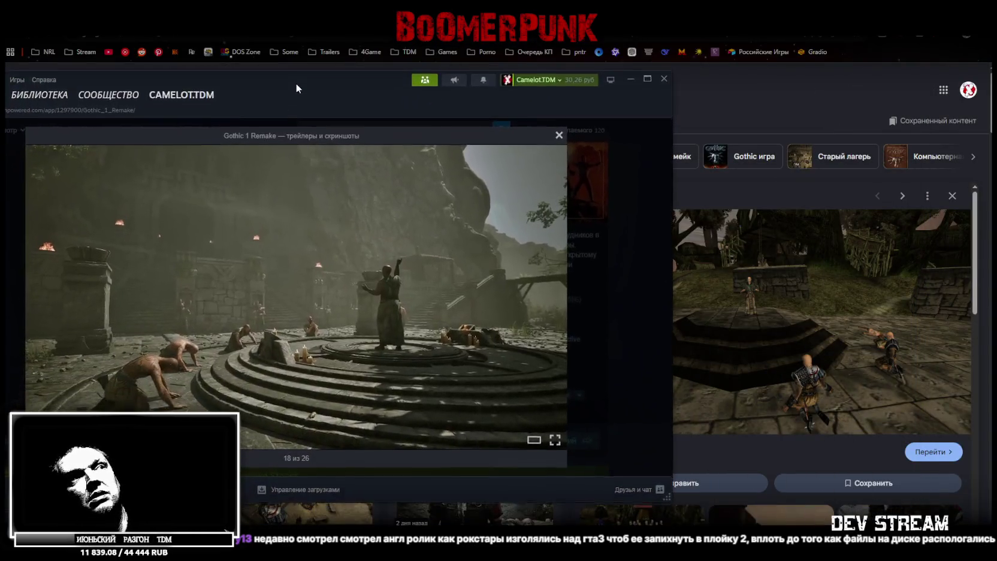
{"action": "mouse_move", "coordinate": [665, 496]}
{"action": "left_mouse_down"}
{"action": "mouse_move", "coordinate": [583, 509]}
{"action": "mouse_move", "coordinate": [571, 521]}
{"action": "left_mouse_up"}
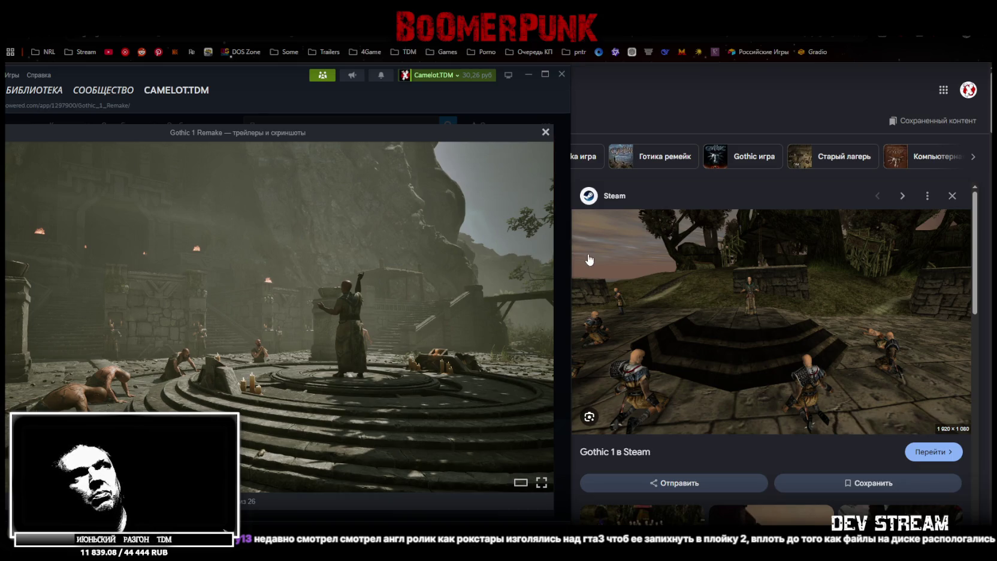
{"action": "mouse_move", "coordinate": [260, 84]}
{"action": "left_mouse_down"}
{"action": "mouse_move", "coordinate": [368, 62]}
{"action": "mouse_move", "coordinate": [351, 59]}
{"action": "left_mouse_up"}
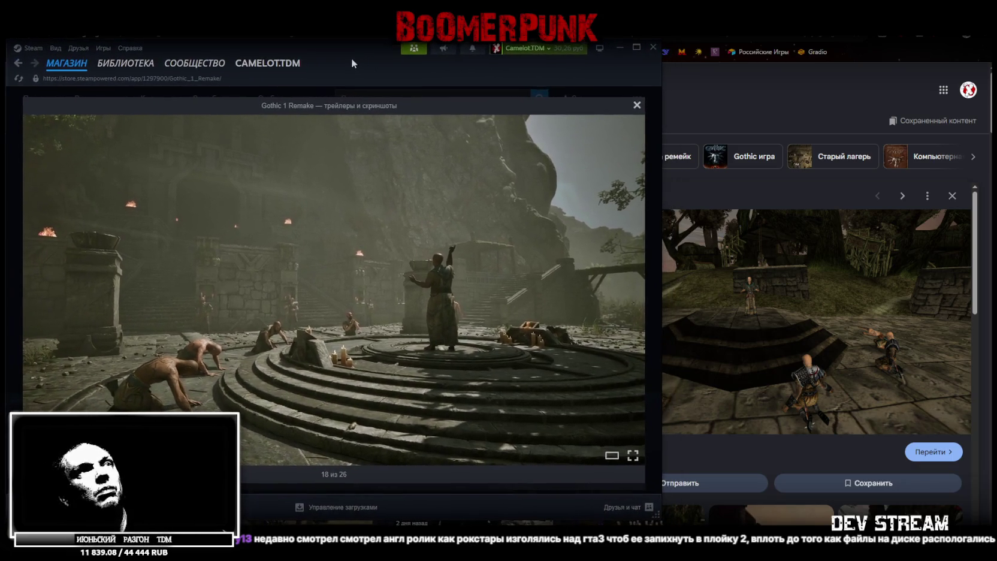
{"action": "mouse_move", "coordinate": [659, 515]}
{"action": "left_mouse_down"}
{"action": "mouse_move", "coordinate": [552, 513]}
{"action": "mouse_move", "coordinate": [567, 514]}
{"action": "left_mouse_up"}
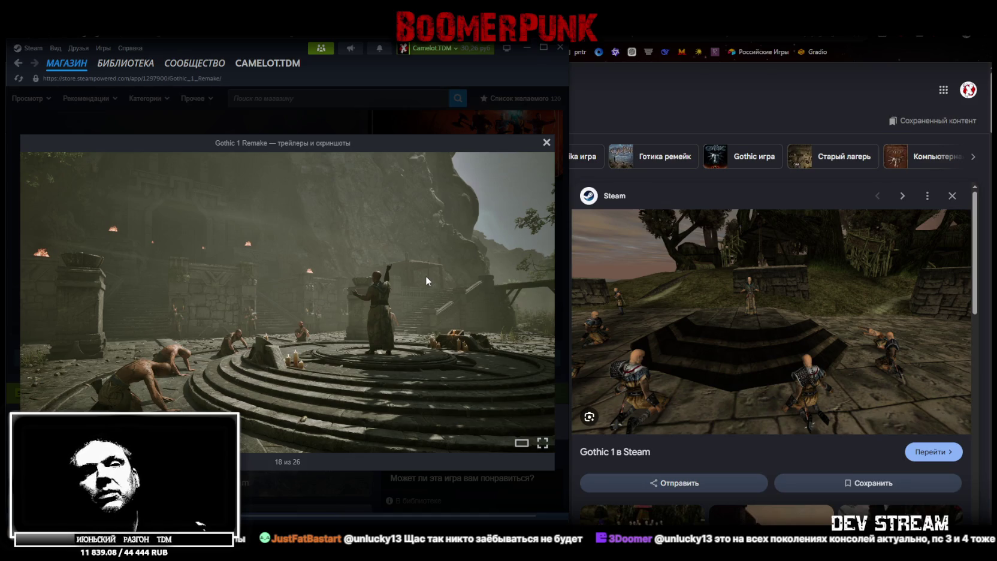
{"action": "key", "text": "alt+Tab"}
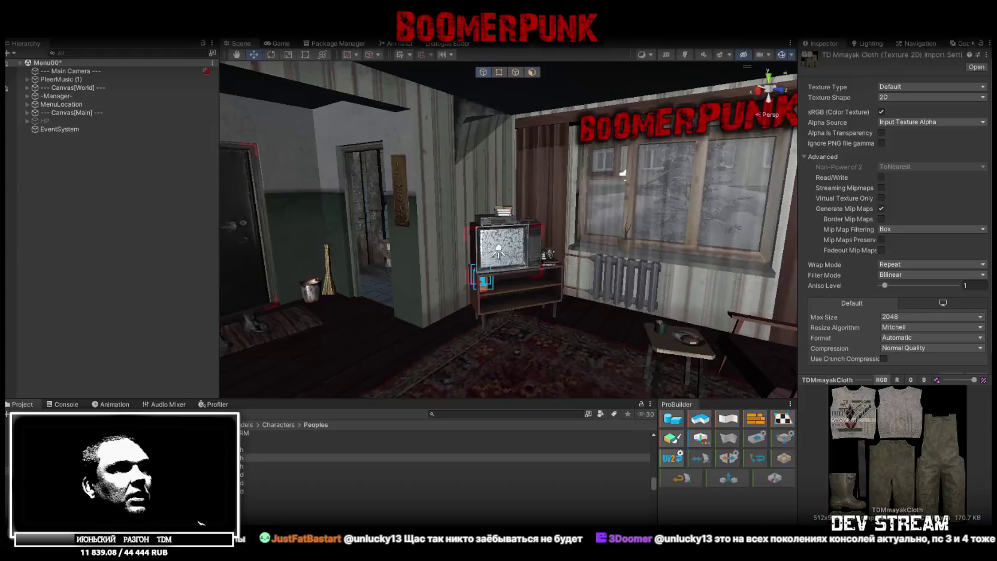
Select the Lampalli4 ceiling lamp's Light_Beam_Stolb child, frame it, and orbit around it
{"action": "key", "text": "s"}
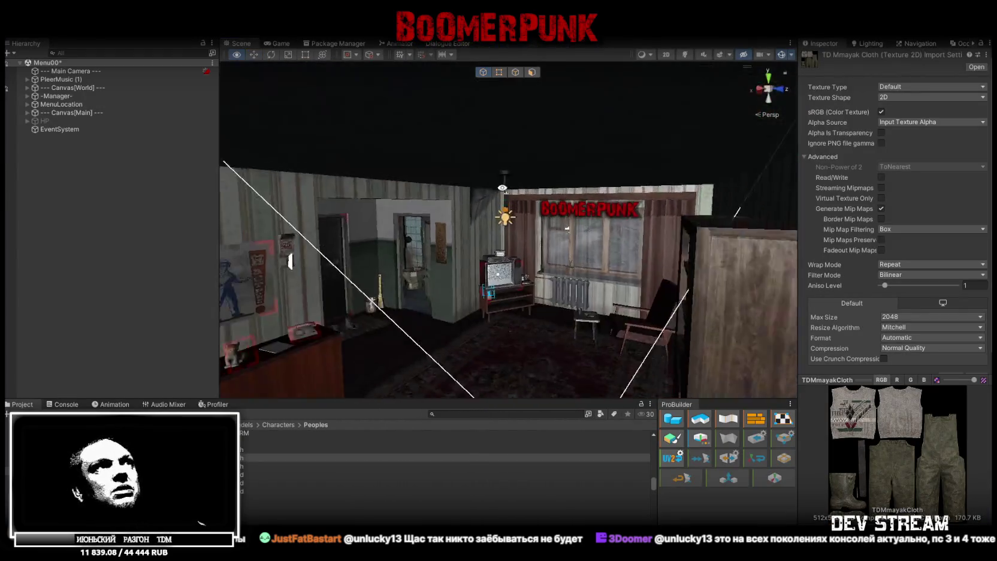
{"action": "left_click", "coordinate": [462, 219]}
{"action": "key", "text": "w"}
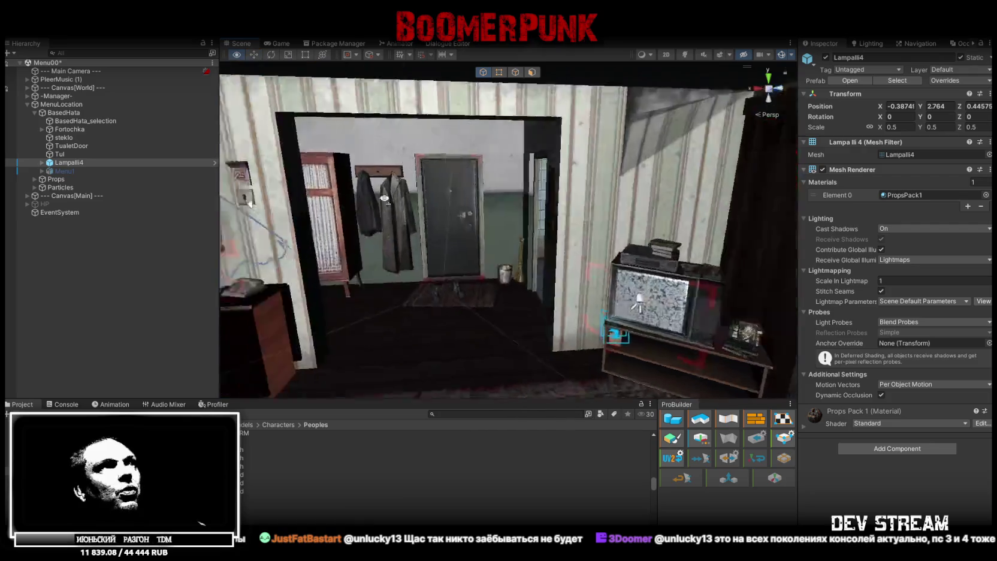
{"action": "left_click", "coordinate": [443, 192]}
{"action": "key", "text": "f"}
{"action": "left_click_drag", "start_coordinate": [642, 177], "coordinate": [750, 138]}
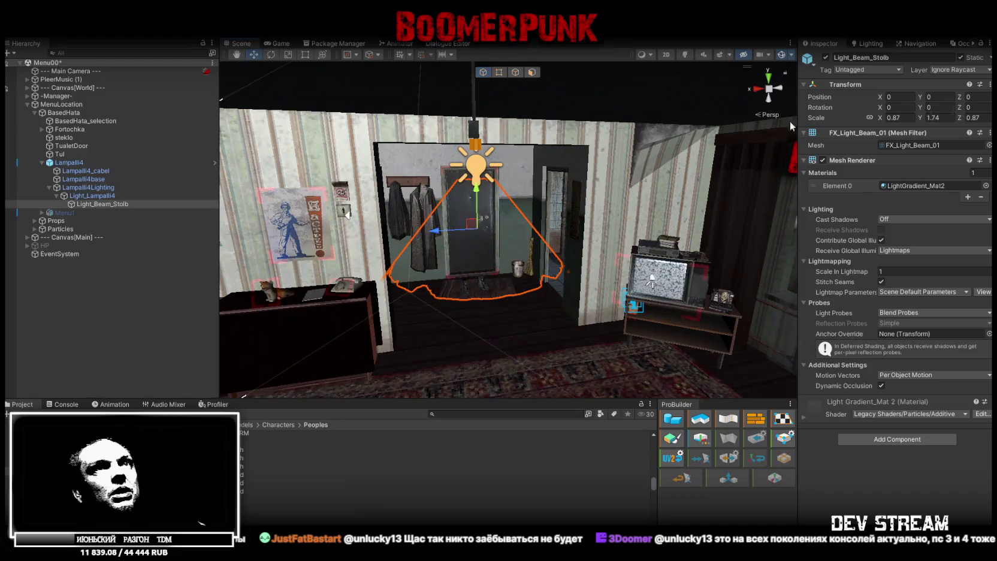
{"action": "mouse_move", "coordinate": [476, 191]}
{"action": "left_mouse_down"}
{"action": "mouse_move", "coordinate": [477, 215]}
{"action": "mouse_move", "coordinate": [477, 187]}
{"action": "left_mouse_up"}
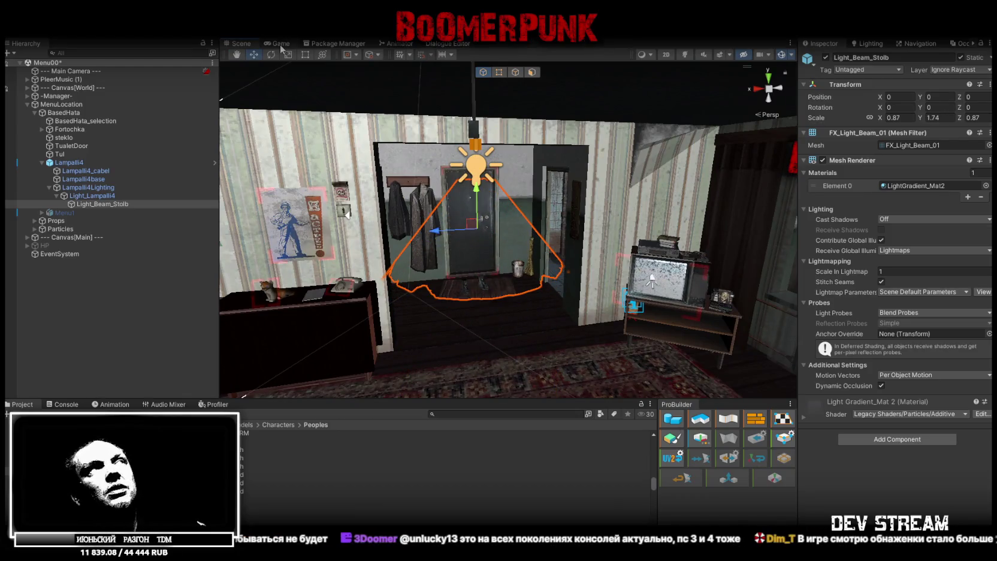
{"action": "left_click", "coordinate": [23, 33]}
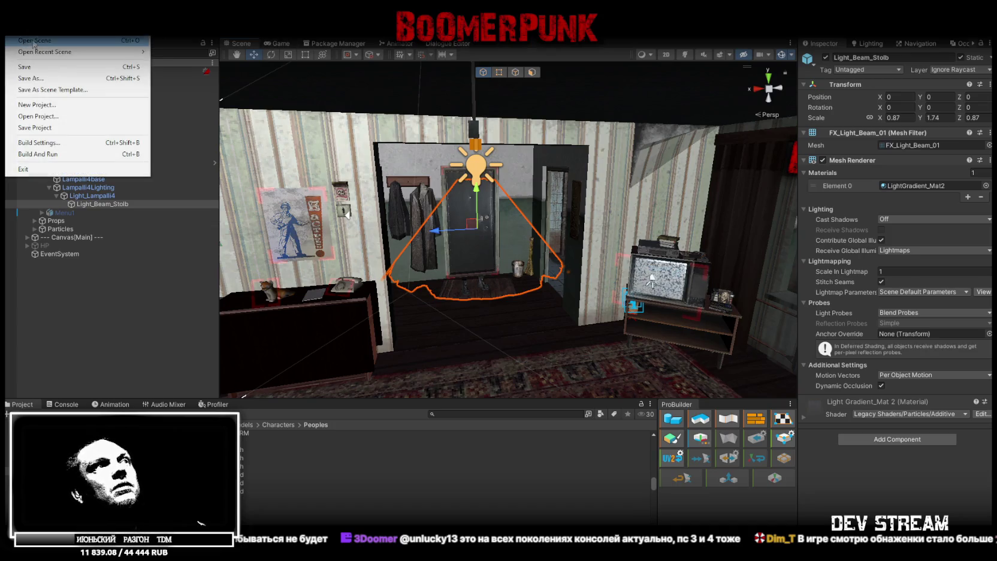
Open the !TestScene.unity scene, continuing past the unsaved-changes prompt
{"action": "left_click", "coordinate": [33, 43]}
{"action": "scroll", "coordinate": [193, 195], "scroll_direction": "down", "scroll_amount": 1}
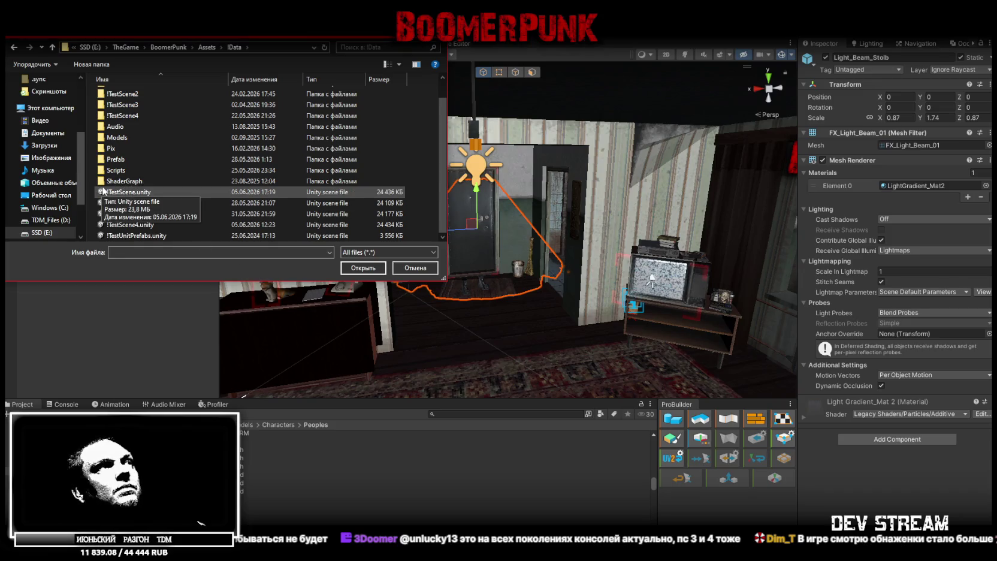
{"action": "left_click", "coordinate": [122, 192]}
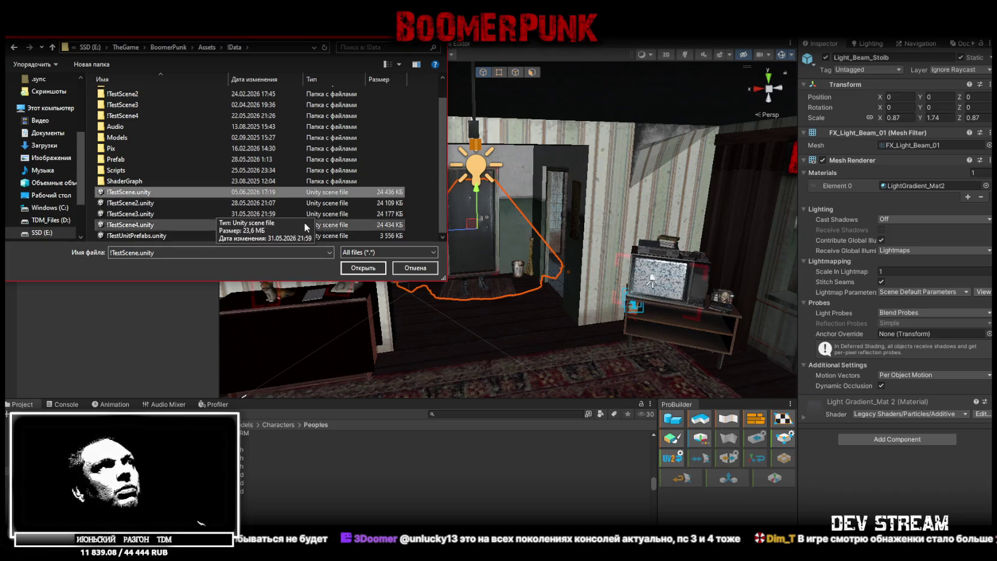
{"action": "left_click", "coordinate": [371, 271]}
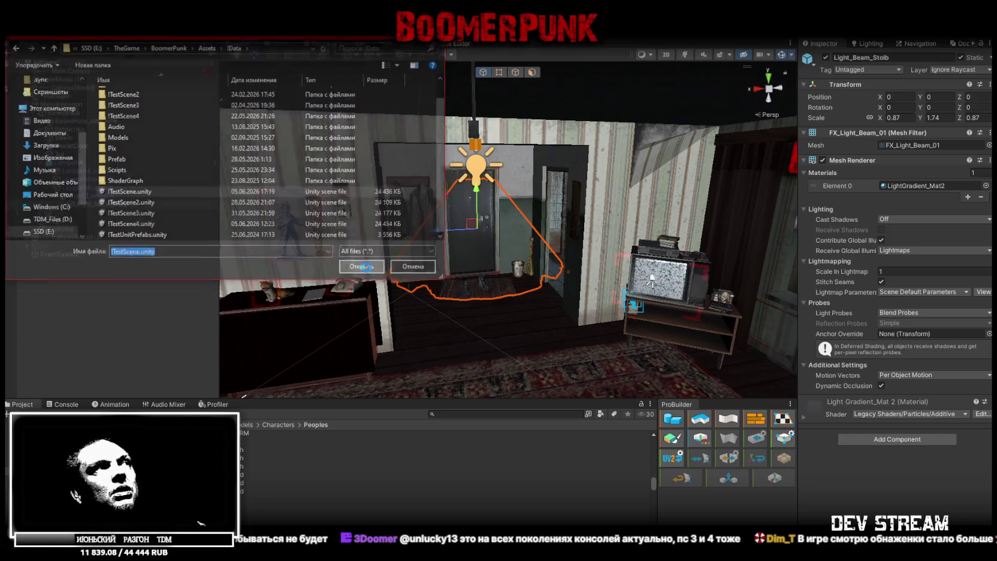
{"action": "left_click", "coordinate": [489, 306]}
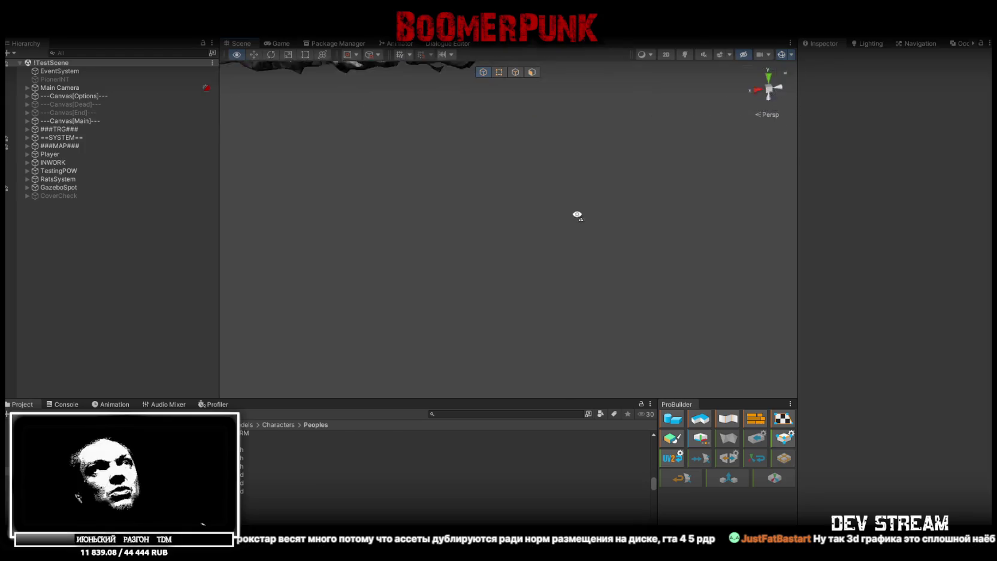
Fly down over the map and select the LightingStolb (32) street light's Light_Beam_Stolb beam
{"action": "scroll", "coordinate": [592, 224], "scroll_direction": "down", "scroll_amount": 10}
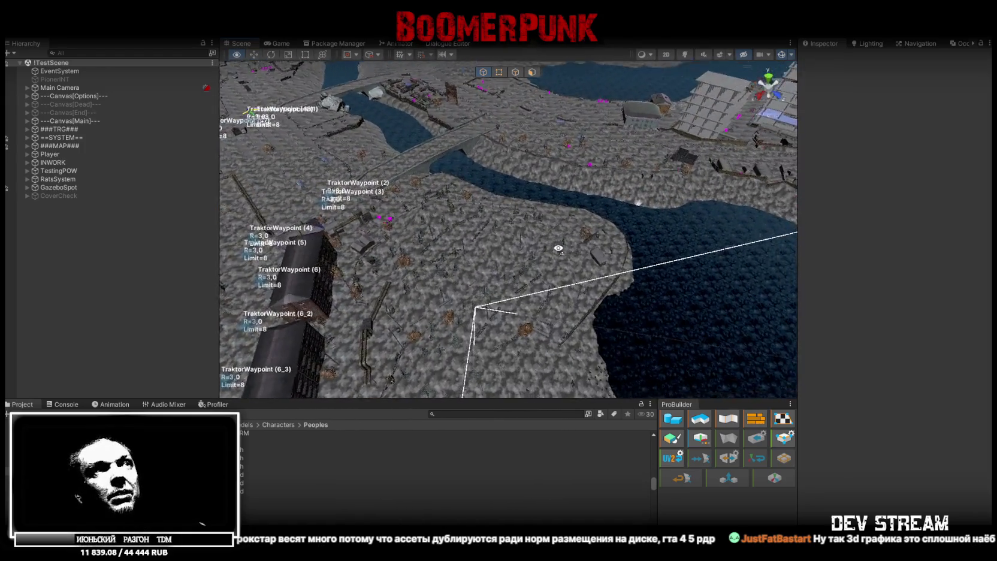
{"action": "mouse_move", "coordinate": [489, 199]}
{"action": "left_mouse_down"}
{"action": "mouse_move", "coordinate": [408, 144]}
{"action": "mouse_move", "coordinate": [567, 261]}
{"action": "left_mouse_up"}
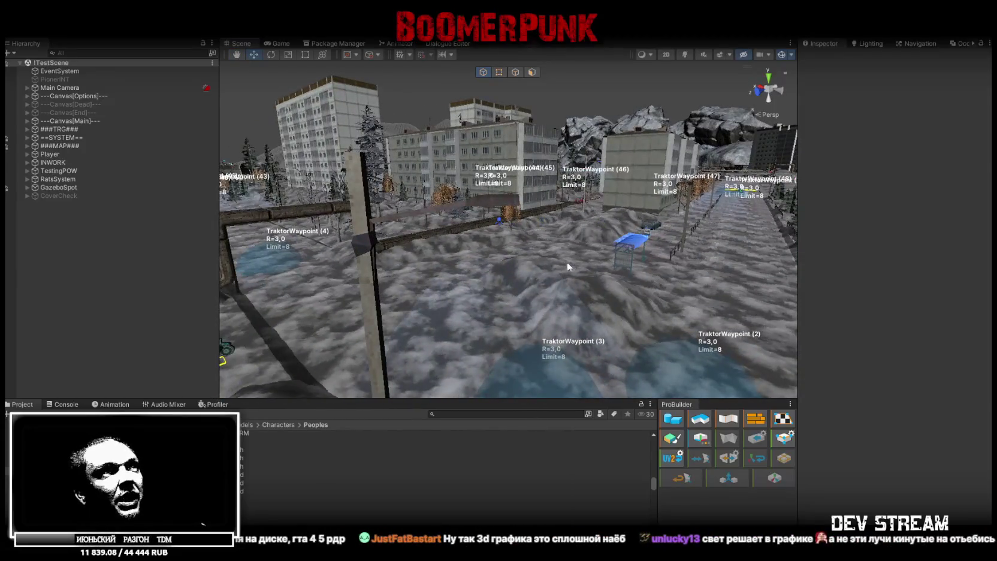
{"action": "mouse_move", "coordinate": [527, 227]}
{"action": "left_mouse_down"}
{"action": "mouse_move", "coordinate": [538, 243]}
{"action": "mouse_move", "coordinate": [574, 199]}
{"action": "mouse_move", "coordinate": [386, 293]}
{"action": "mouse_move", "coordinate": [311, 147]}
{"action": "mouse_move", "coordinate": [617, 101]}
{"action": "mouse_move", "coordinate": [579, 178]}
{"action": "mouse_move", "coordinate": [605, 165]}
{"action": "left_mouse_up"}
{"action": "left_click", "coordinate": [386, 293]}
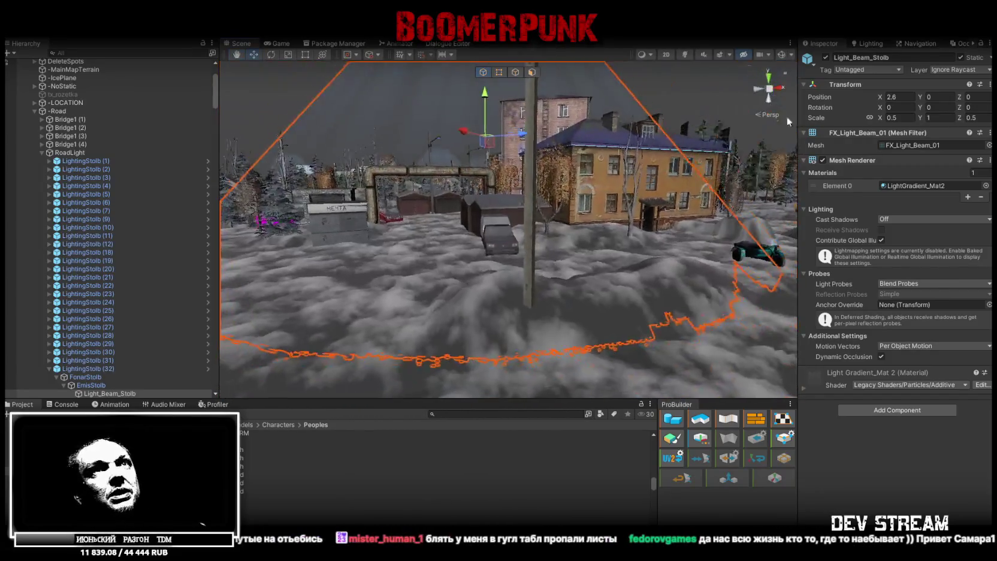
Switch the Scene view to Shaded Wireframe and orbit around the beam, undoing an accidental height change
{"action": "left_click", "coordinate": [653, 55]}
{"action": "left_click", "coordinate": [667, 93]}
{"action": "mouse_move", "coordinate": [600, 115]}
{"action": "left_mouse_down"}
{"action": "mouse_move", "coordinate": [724, 179]}
{"action": "mouse_move", "coordinate": [484, 88]}
{"action": "mouse_move", "coordinate": [593, 138]}
{"action": "mouse_move", "coordinate": [574, 152]}
{"action": "mouse_move", "coordinate": [542, 259]}
{"action": "mouse_move", "coordinate": [520, 189]}
{"action": "left_mouse_up"}
{"action": "mouse_move", "coordinate": [520, 113]}
{"action": "left_mouse_down"}
{"action": "mouse_move", "coordinate": [586, 199]}
{"action": "mouse_move", "coordinate": [533, 182]}
{"action": "mouse_move", "coordinate": [433, 188]}
{"action": "mouse_move", "coordinate": [791, 200]}
{"action": "mouse_move", "coordinate": [534, 221]}
{"action": "mouse_move", "coordinate": [590, 234]}
{"action": "left_mouse_up"}
{"action": "key", "text": "ctrl+z"}
Frame the lighthouse, select the Constructions05 tower, and orbit around it
{"action": "key", "text": "f"}
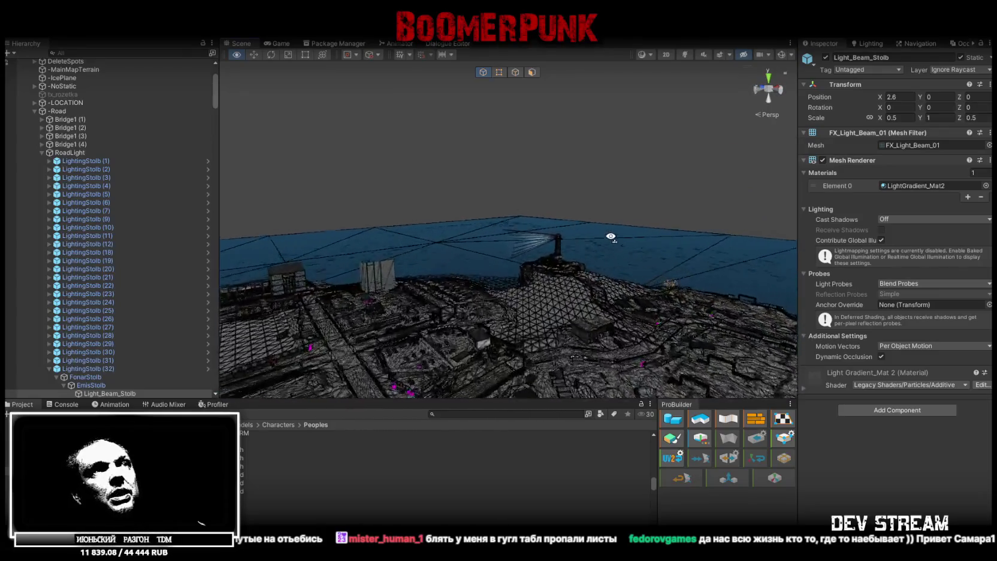
{"action": "left_click", "coordinate": [680, 239]}
{"action": "mouse_move", "coordinate": [681, 240]}
{"action": "left_mouse_down"}
{"action": "mouse_move", "coordinate": [488, 249]}
{"action": "mouse_move", "coordinate": [493, 258]}
{"action": "left_mouse_up"}
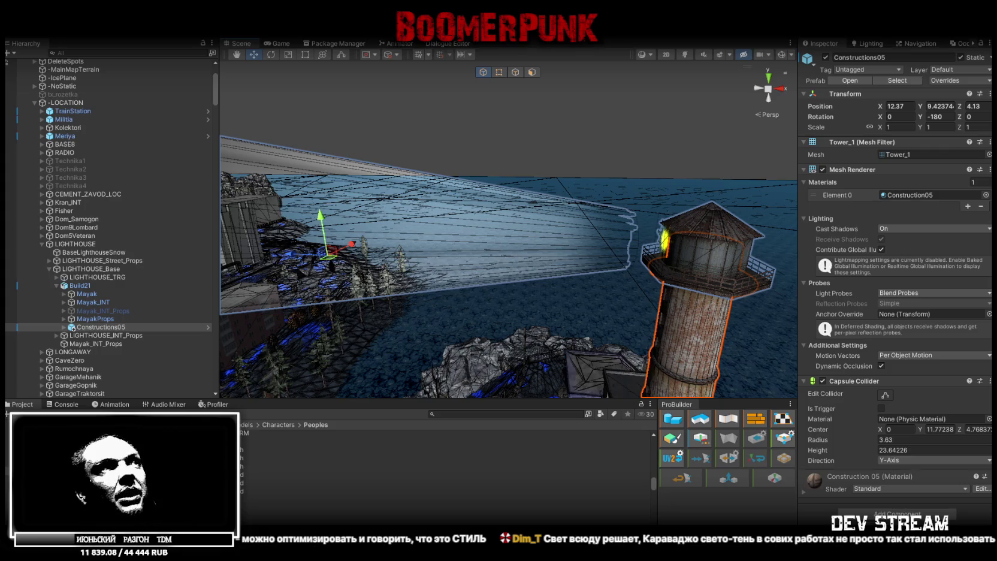
Fly the Scene view from the lighthouse over to the city blocks
{"action": "mouse_move", "coordinate": [603, 222]}
{"action": "left_mouse_down"}
{"action": "mouse_move", "coordinate": [402, 232]}
{"action": "mouse_move", "coordinate": [599, 222]}
{"action": "mouse_move", "coordinate": [555, 231]}
{"action": "mouse_move", "coordinate": [402, 212]}
{"action": "mouse_move", "coordinate": [396, 242]}
{"action": "mouse_move", "coordinate": [286, 273]}
{"action": "mouse_move", "coordinate": [471, 256]}
{"action": "mouse_move", "coordinate": [452, 271]}
{"action": "mouse_move", "coordinate": [505, 276]}
{"action": "left_mouse_up"}
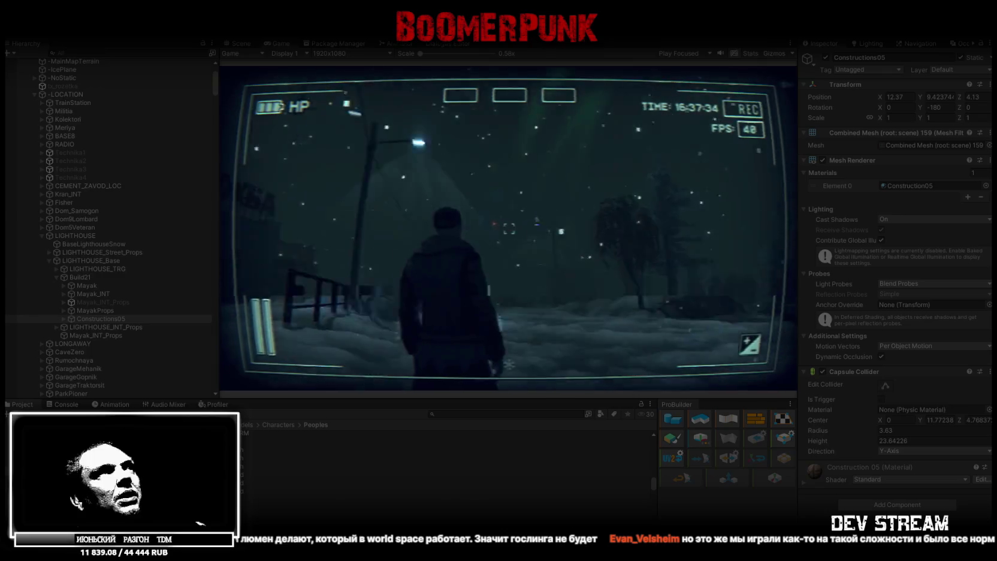
Maximize the Game view and walk the character toward the street lamp post
{"action": "key", "text": "Escape"}
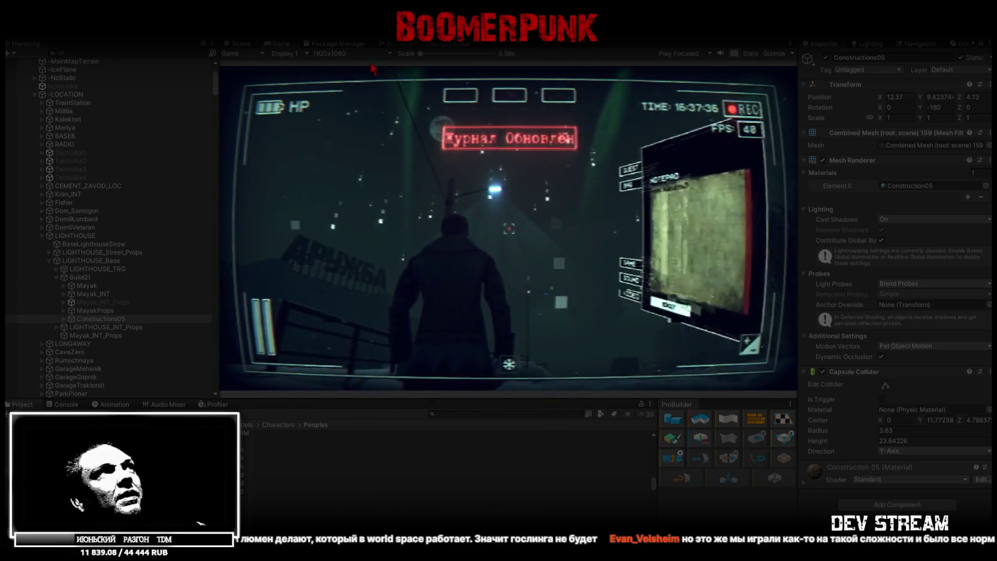
{"action": "double_click", "coordinate": [280, 43]}
{"action": "key", "text": "Escape"}
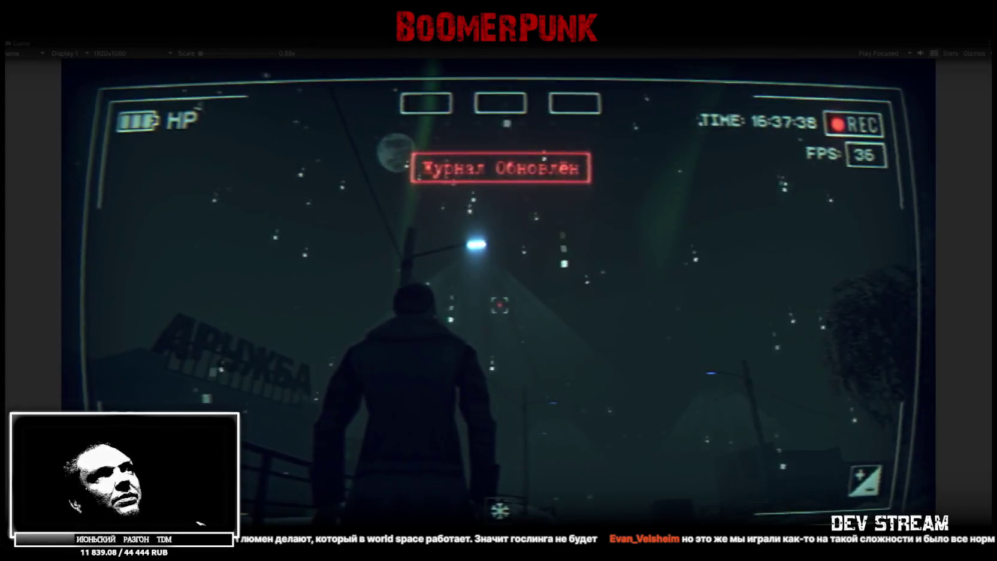
{"action": "key", "text": "w"}
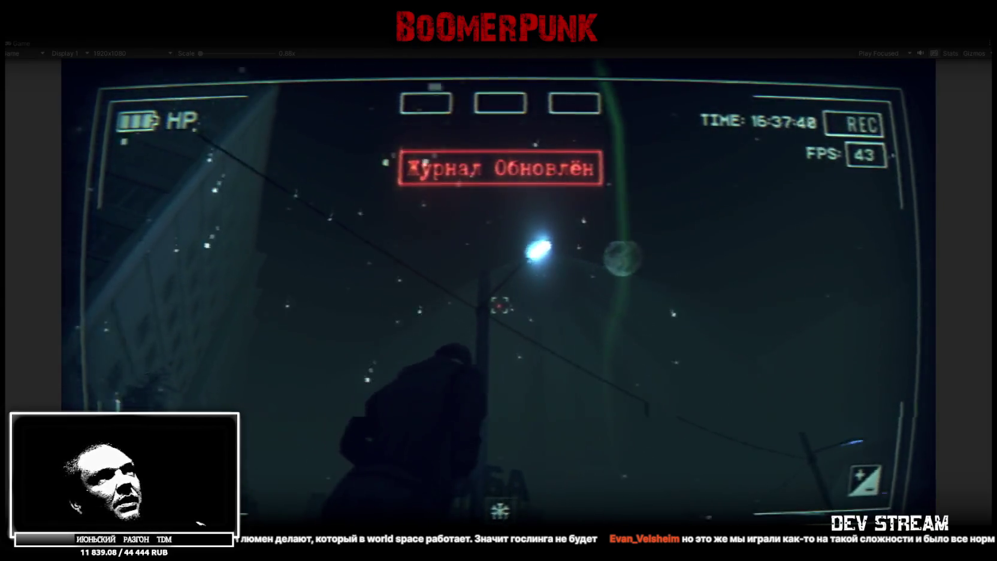
{"action": "key", "text": "w"}
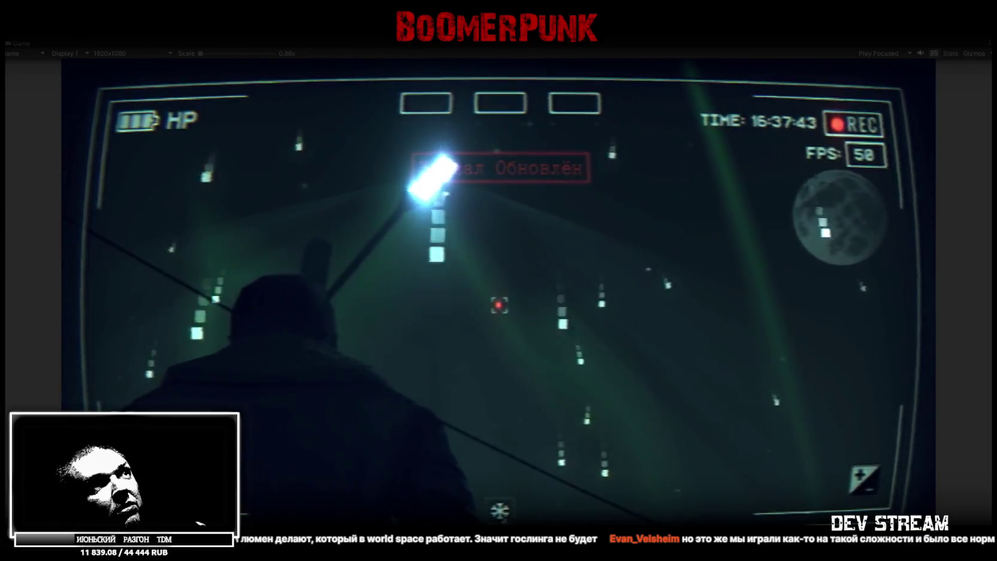
{"action": "key", "text": "w"}
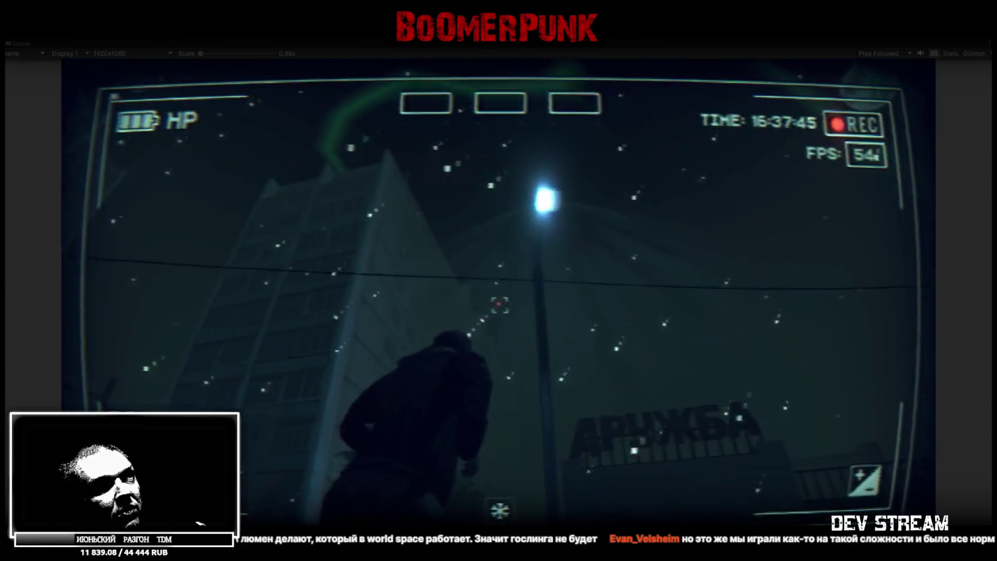
Equip the pistol in the first weapon slot from the BAG inventory and shoot out the street lamp
{"action": "key", "text": "Tab"}
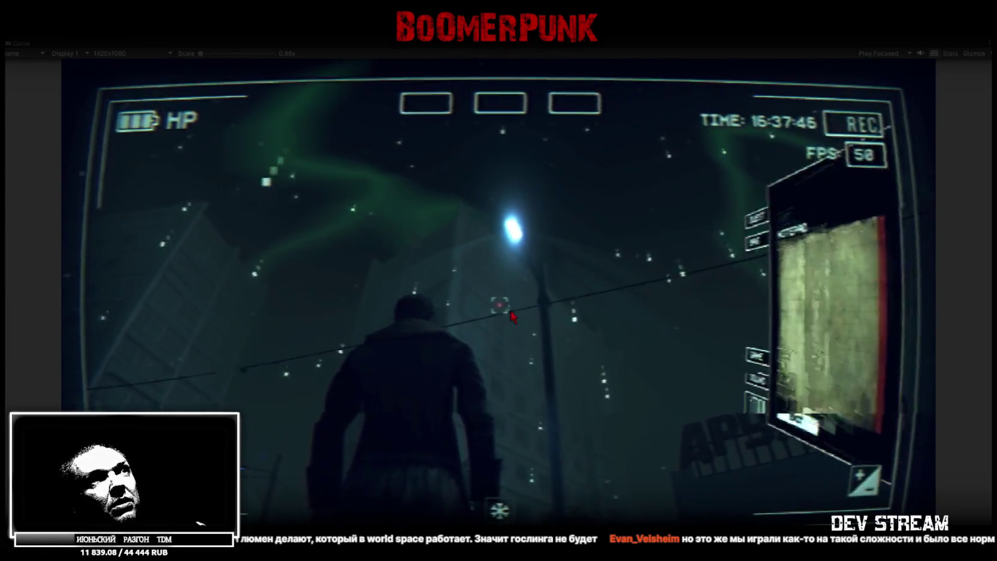
{"action": "left_click", "coordinate": [576, 185]}
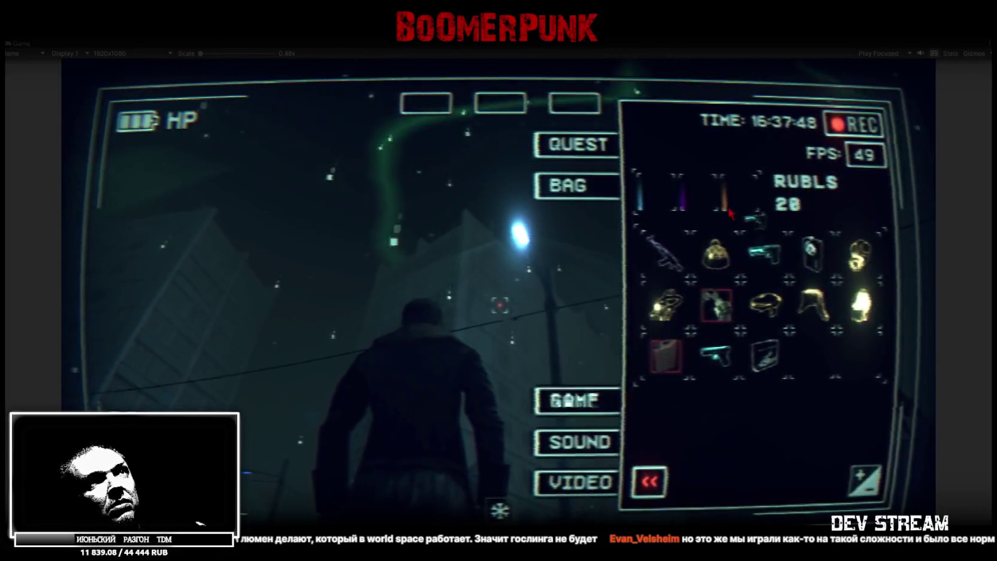
{"action": "left_click_drag", "start_coordinate": [761, 252], "coordinate": [643, 199]}
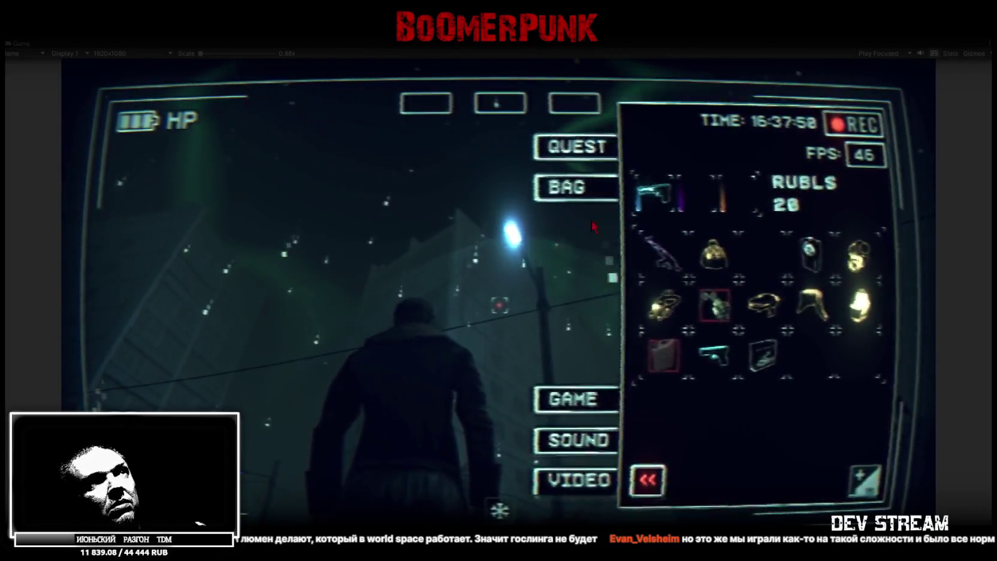
{"action": "key", "text": "Tab"}
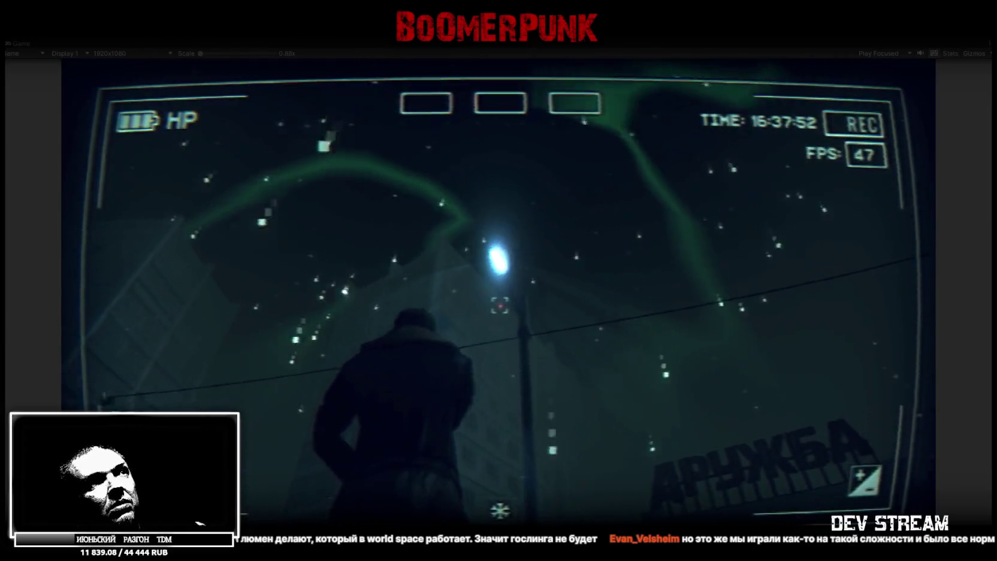
{"action": "key", "text": "1"}
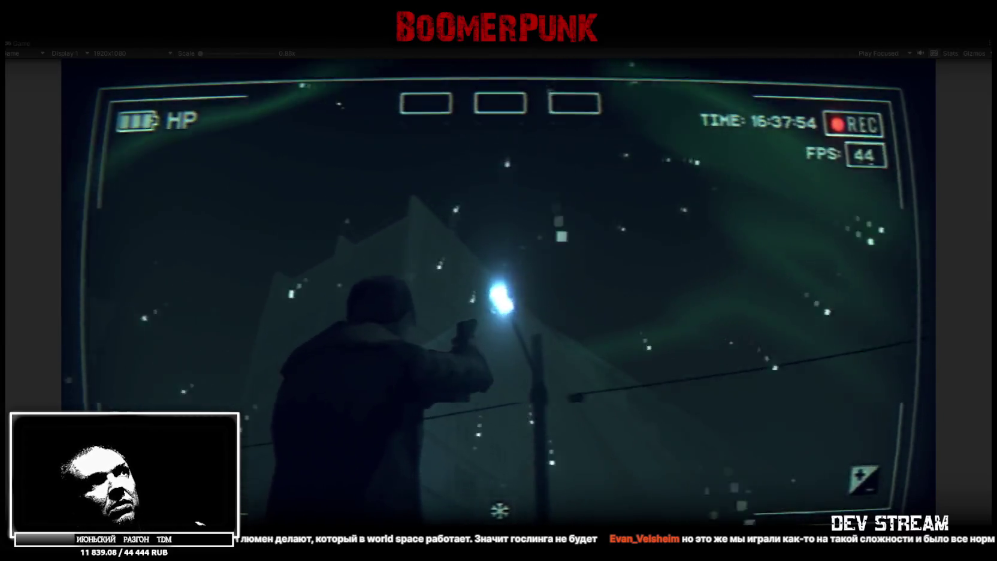
{"action": "left_click", "coordinate": [500, 305]}
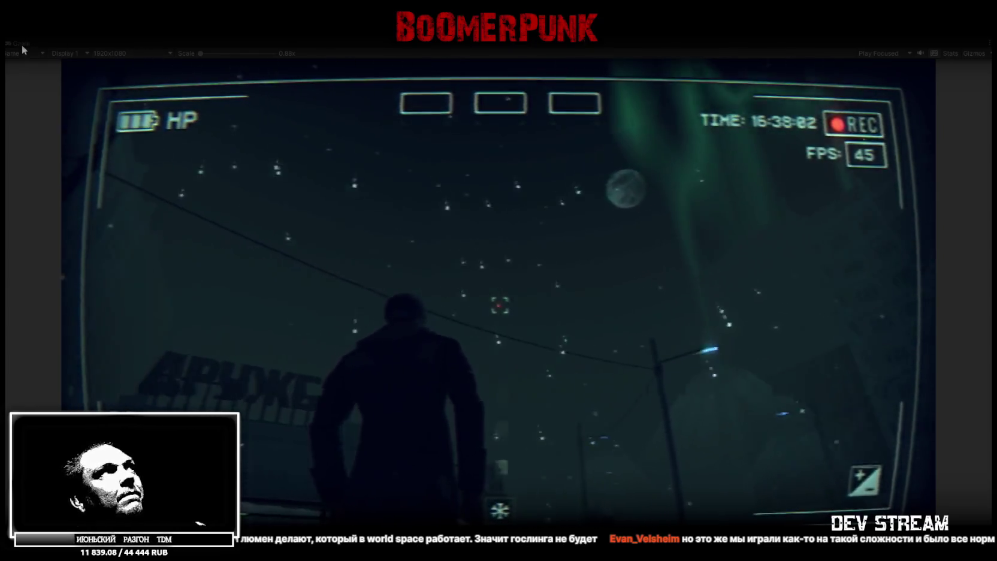
Stop Play mode and return to the Scene view of the city blocks
{"action": "key", "text": "ctrl+p"}
{"action": "left_click", "coordinate": [242, 43]}
{"action": "left_click_drag", "start_coordinate": [264, 69], "coordinate": [354, 161]}
Expand ==SYSTEM==, unhide the sky dome, and select SkyDomeTDMtop in the Scene view
{"action": "scroll", "coordinate": [60, 197], "scroll_direction": "up", "scroll_amount": 4}
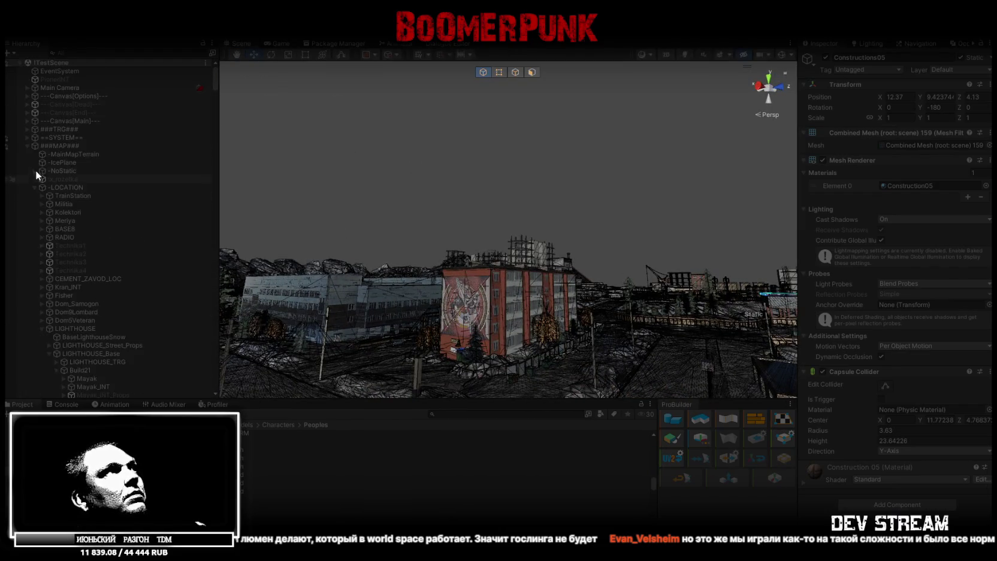
{"action": "left_click", "coordinate": [28, 138]}
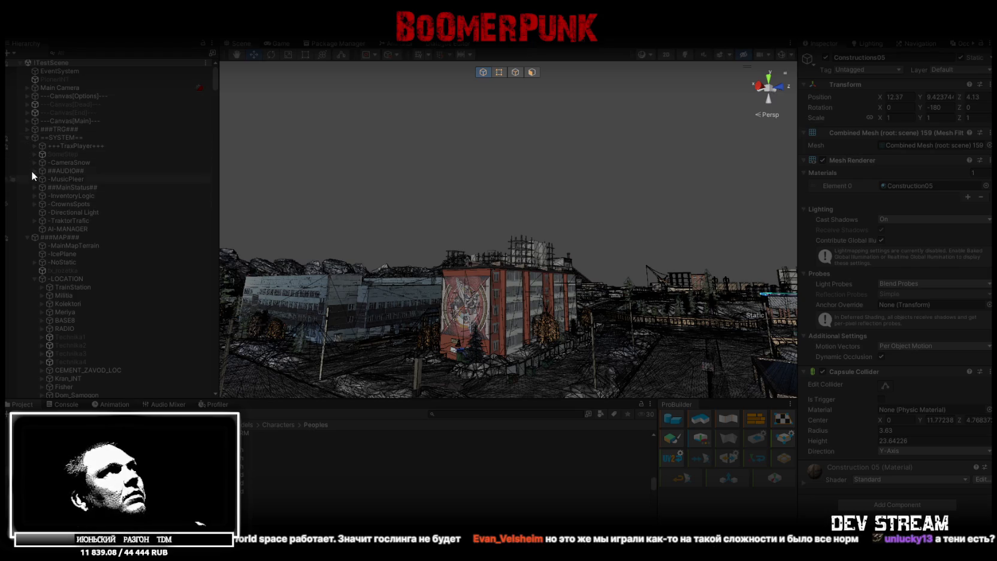
{"action": "left_click", "coordinate": [6, 147]}
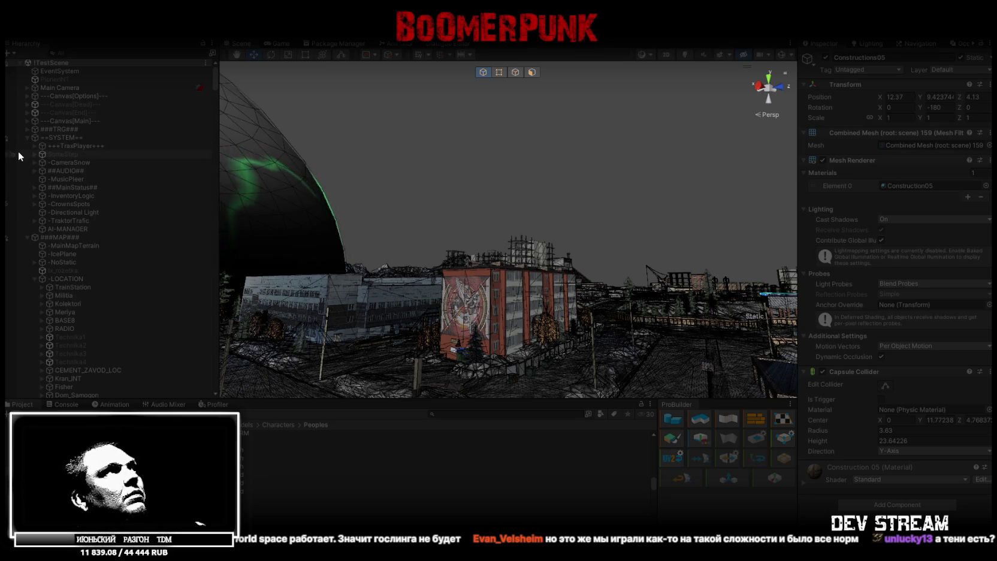
{"action": "mouse_move", "coordinate": [312, 234]}
{"action": "left_mouse_down"}
{"action": "mouse_move", "coordinate": [336, 240]}
{"action": "mouse_move", "coordinate": [301, 249]}
{"action": "left_mouse_up"}
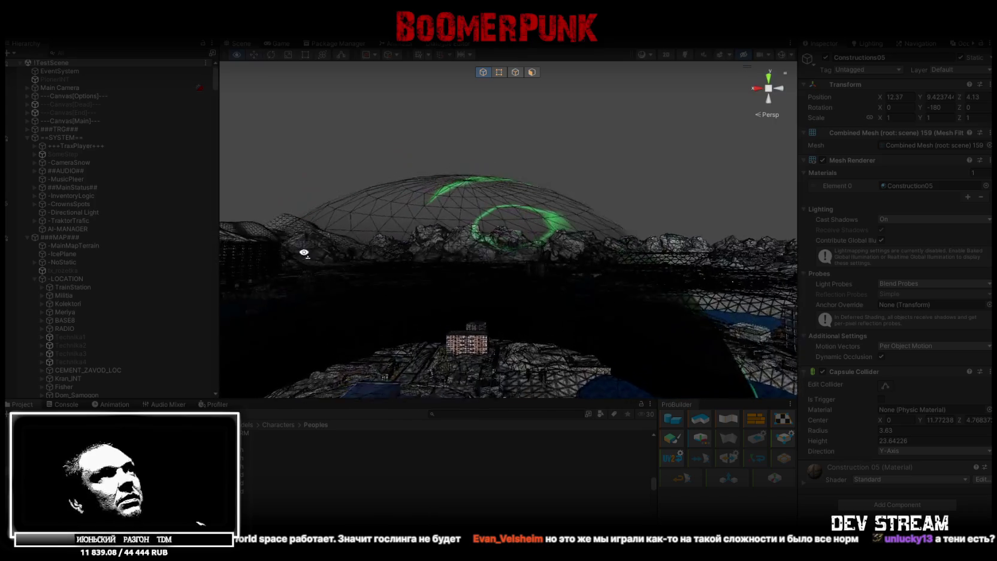
{"action": "left_click", "coordinate": [493, 272]}
{"action": "mouse_move", "coordinate": [526, 252]}
{"action": "left_mouse_down"}
{"action": "mouse_move", "coordinate": [505, 232]}
{"action": "mouse_move", "coordinate": [616, 262]}
{"action": "mouse_move", "coordinate": [603, 223]}
{"action": "mouse_move", "coordinate": [629, 179]}
{"action": "left_mouse_up"}
{"action": "left_click", "coordinate": [684, 55]}
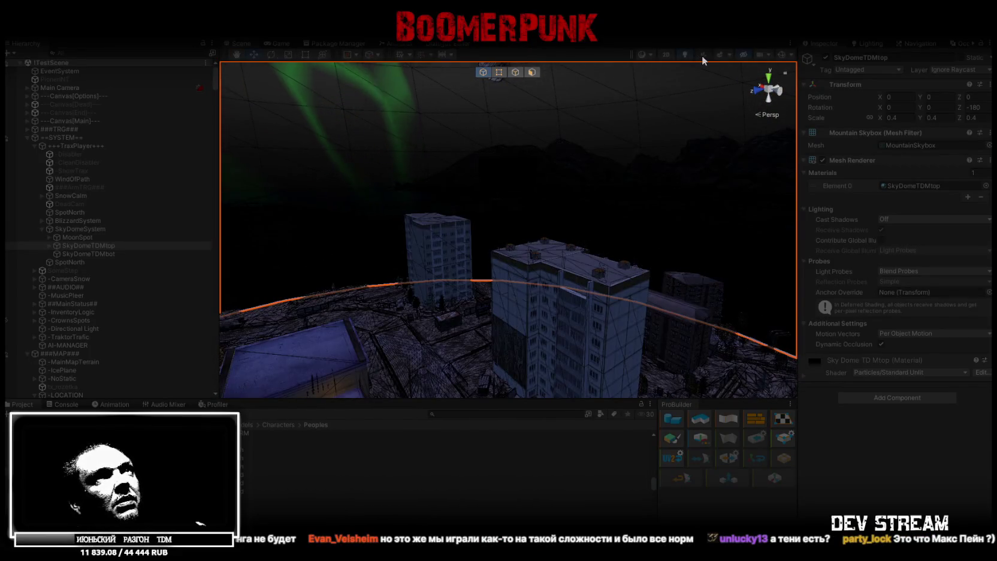
Orbit over the town to view the aurora dome, hide the skybox, and return to the Game view
{"action": "mouse_move", "coordinate": [671, 90]}
{"action": "left_mouse_down"}
{"action": "mouse_move", "coordinate": [534, 205]}
{"action": "mouse_move", "coordinate": [512, 205]}
{"action": "mouse_move", "coordinate": [494, 222]}
{"action": "mouse_move", "coordinate": [299, 181]}
{"action": "mouse_move", "coordinate": [386, 178]}
{"action": "mouse_move", "coordinate": [502, 148]}
{"action": "mouse_move", "coordinate": [525, 178]}
{"action": "mouse_move", "coordinate": [564, 184]}
{"action": "mouse_move", "coordinate": [499, 160]}
{"action": "mouse_move", "coordinate": [630, 93]}
{"action": "mouse_move", "coordinate": [663, 118]}
{"action": "mouse_move", "coordinate": [530, 140]}
{"action": "mouse_move", "coordinate": [483, 160]}
{"action": "mouse_move", "coordinate": [547, 159]}
{"action": "mouse_move", "coordinate": [838, 275]}
{"action": "left_mouse_up"}
{"action": "mouse_move", "coordinate": [823, 308]}
{"action": "left_mouse_down"}
{"action": "mouse_move", "coordinate": [863, 324]}
{"action": "mouse_move", "coordinate": [954, 315]}
{"action": "mouse_move", "coordinate": [72, 305]}
{"action": "mouse_move", "coordinate": [683, 211]}
{"action": "mouse_move", "coordinate": [465, 152]}
{"action": "mouse_move", "coordinate": [363, 102]}
{"action": "mouse_move", "coordinate": [622, 181]}
{"action": "mouse_move", "coordinate": [603, 160]}
{"action": "mouse_move", "coordinate": [519, 176]}
{"action": "mouse_move", "coordinate": [608, 202]}
{"action": "mouse_move", "coordinate": [708, 261]}
{"action": "mouse_move", "coordinate": [339, 127]}
{"action": "mouse_move", "coordinate": [284, 44]}
{"action": "left_mouse_up"}
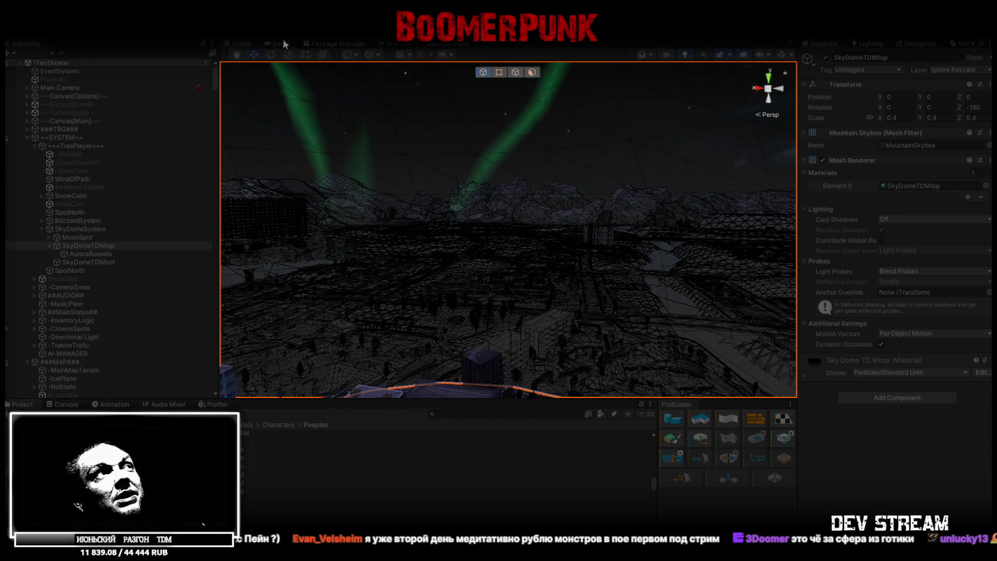
{"action": "left_click", "coordinate": [723, 56]}
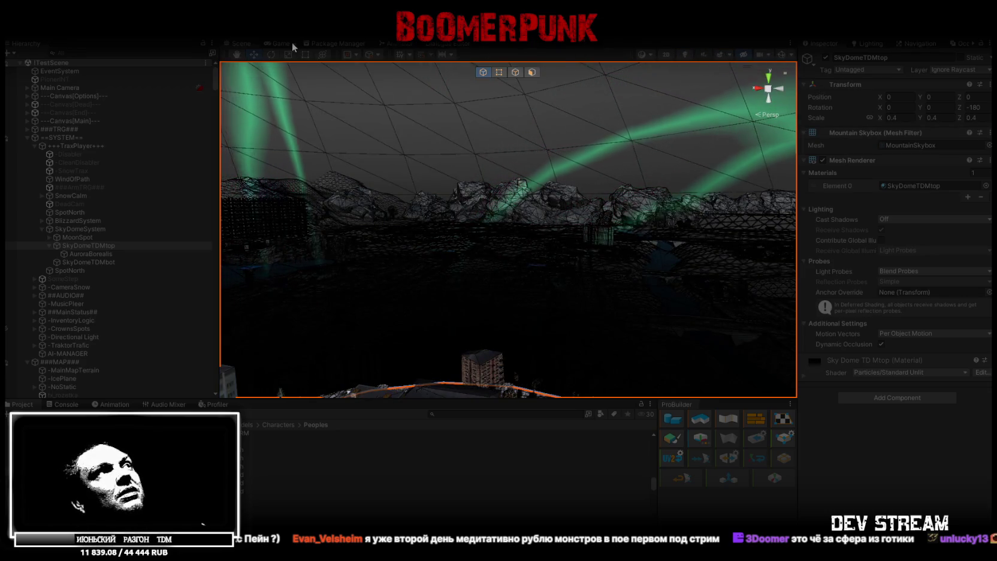
{"action": "left_click", "coordinate": [279, 42]}
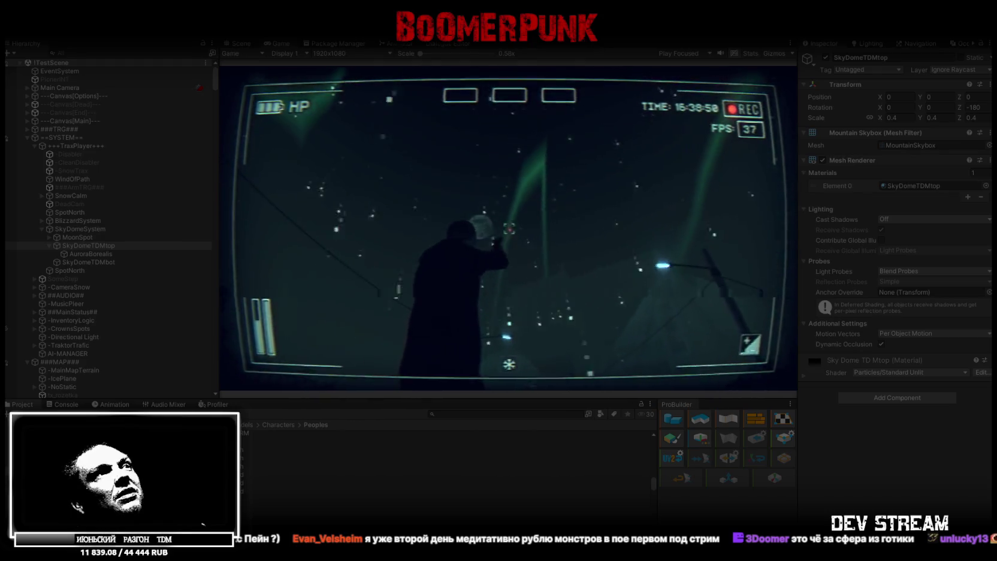
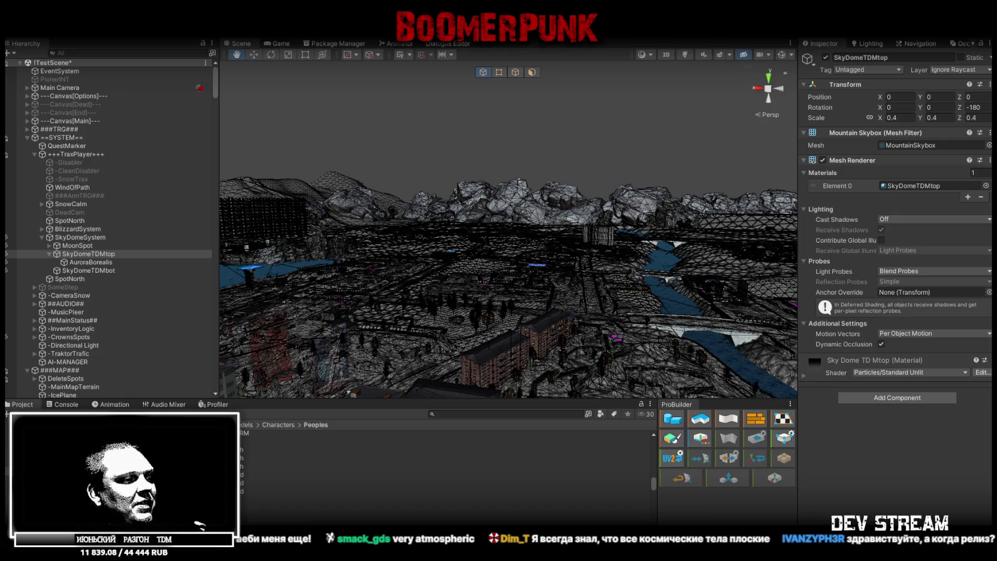
Switch from Unity Editor to the Blockbench window showing the Mayak model
{"action": "key", "text": "alt+Tab"}
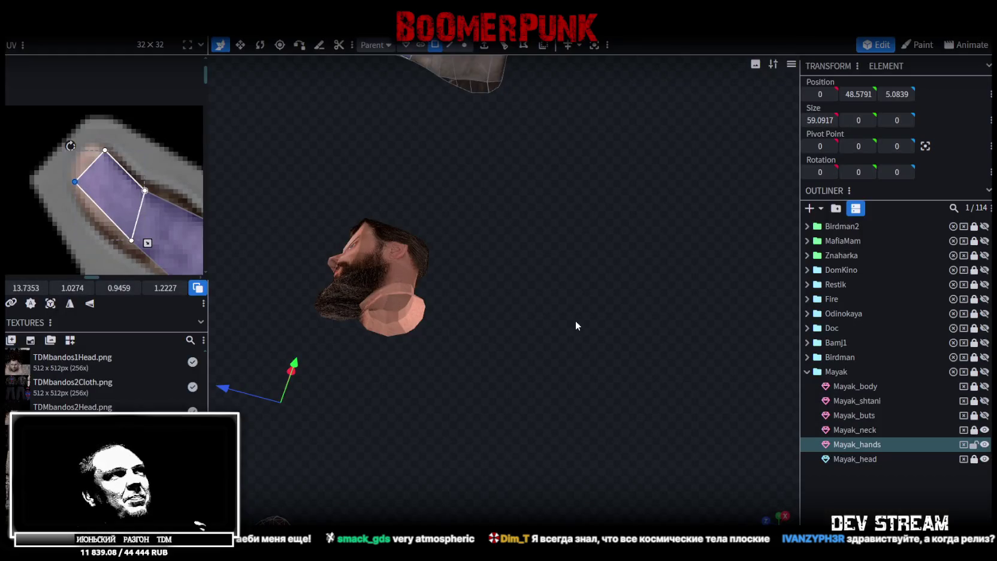
Focus on Mayak_hands and pull a hand UV triangle's top and left vertices outward
{"action": "key", "text": "f"}
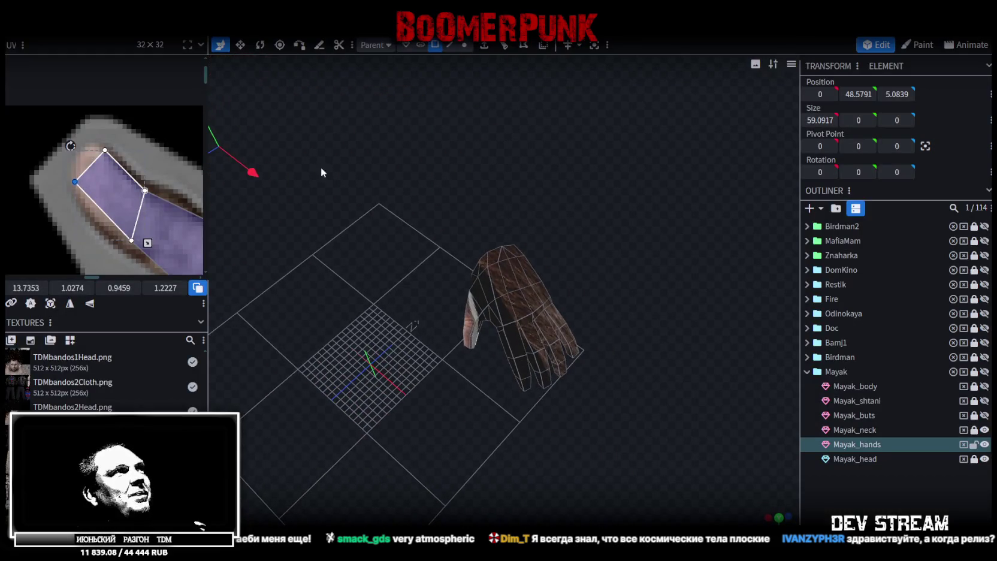
{"action": "scroll", "coordinate": [76, 202], "scroll_direction": "down", "scroll_amount": 3}
{"action": "scroll", "coordinate": [109, 153], "scroll_direction": "up", "scroll_amount": 5}
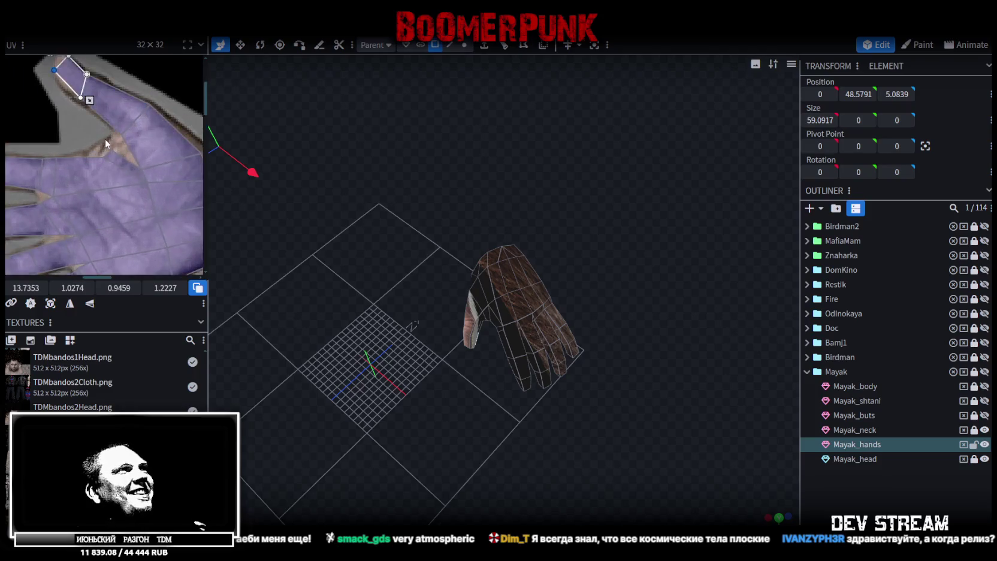
{"action": "left_click", "coordinate": [118, 163]}
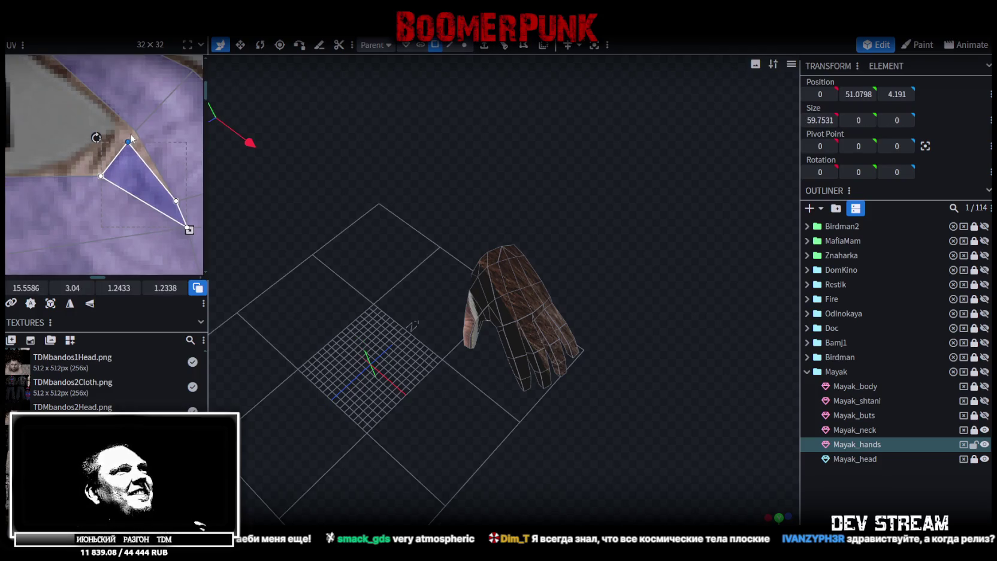
{"action": "left_click_drag", "start_coordinate": [131, 138], "coordinate": [137, 129]}
{"action": "left_click_drag", "start_coordinate": [98, 174], "coordinate": [80, 168]}
Shift a group of nearby hand UV vertices left, then pick a face on the hand model
{"action": "scroll", "coordinate": [94, 157], "scroll_direction": "down", "scroll_amount": 3}
{"action": "scroll", "coordinate": [93, 157], "scroll_direction": "up", "scroll_amount": 2}
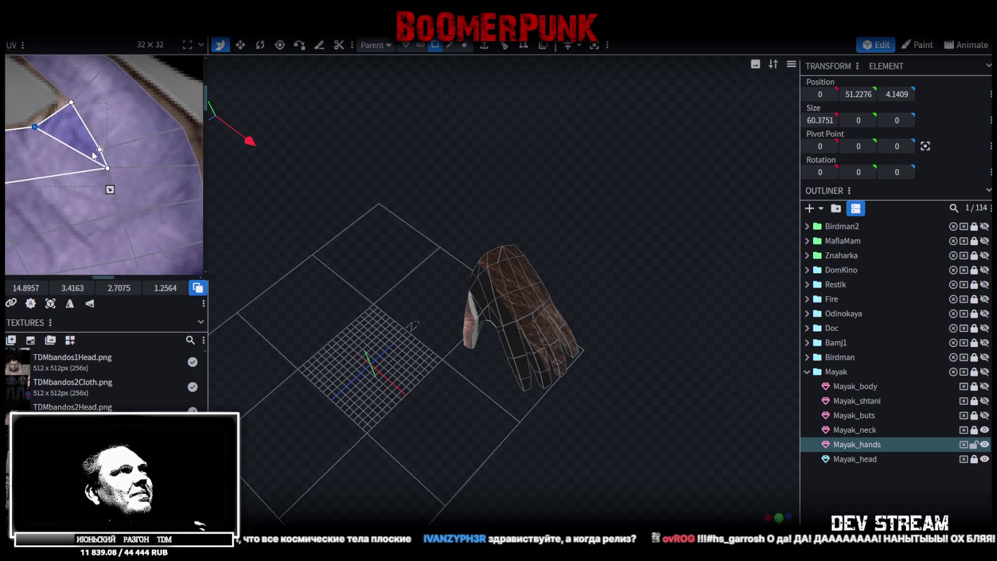
{"action": "left_click_drag", "start_coordinate": [198, 140], "coordinate": [104, 173]}
{"action": "key", "text": "Left"}
{"action": "key", "text": "Left"}
{"action": "key", "text": "Left"}
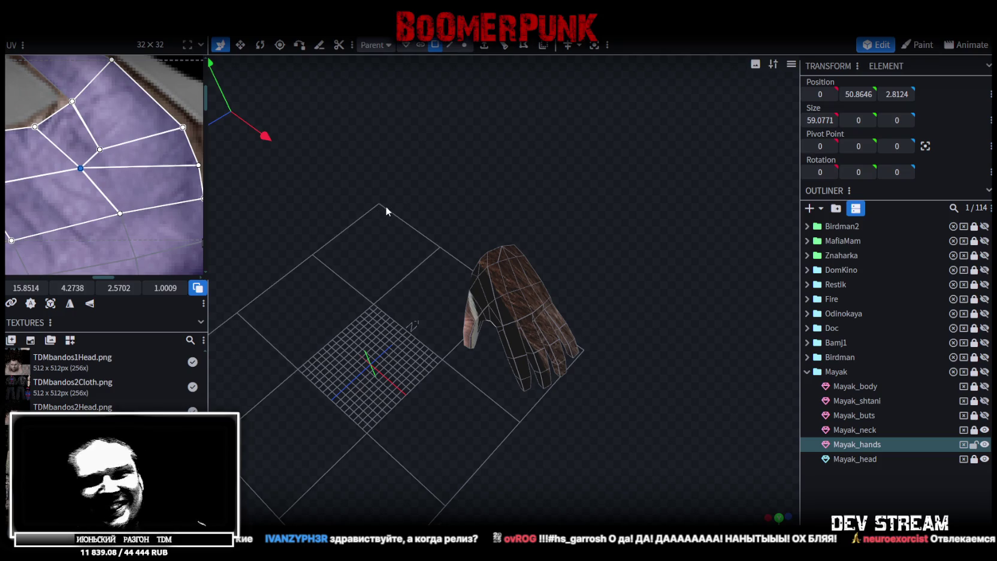
{"action": "mouse_move", "coordinate": [459, 271]}
{"action": "left_mouse_down"}
{"action": "mouse_move", "coordinate": [416, 294]}
{"action": "mouse_move", "coordinate": [489, 276]}
{"action": "left_mouse_up"}
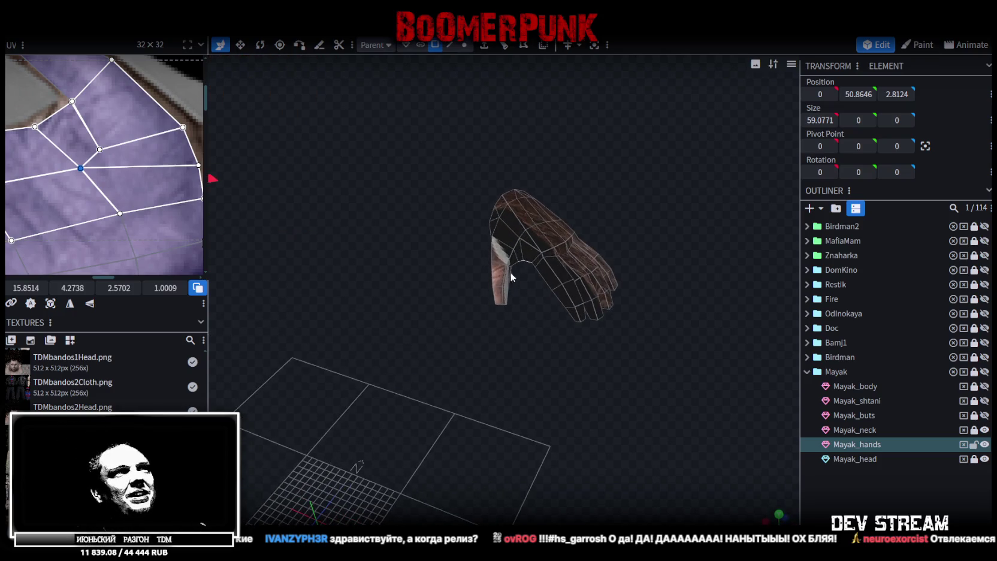
{"action": "left_click", "coordinate": [533, 211]}
{"action": "scroll", "coordinate": [22, 164], "scroll_direction": "down", "scroll_amount": 5}
Select all Mayak_hands faces and mirror their UVs on X and Y
{"action": "scroll", "coordinate": [92, 166], "scroll_direction": "up", "scroll_amount": 1}
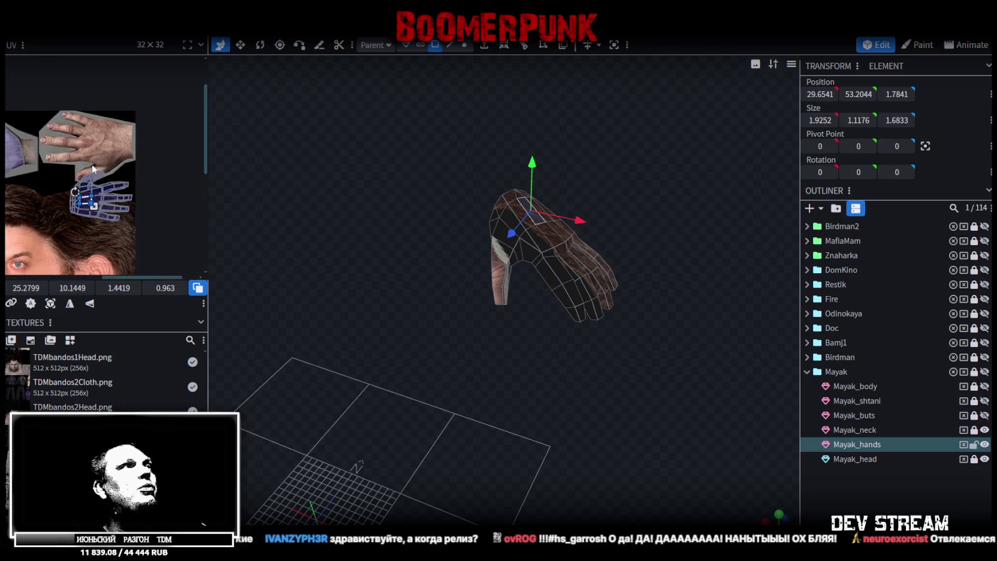
{"action": "key", "text": "ctrl+a"}
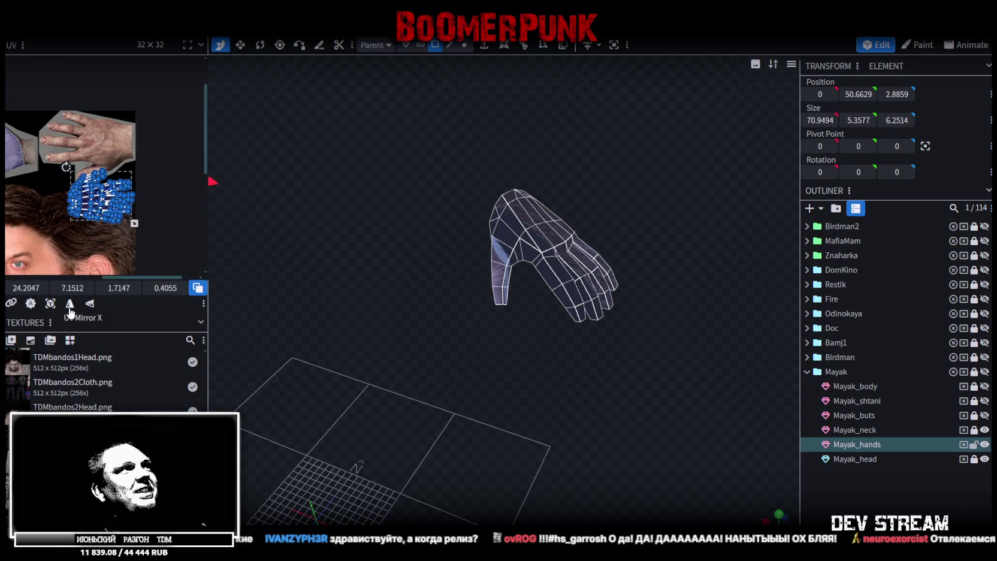
{"action": "left_click", "coordinate": [69, 304]}
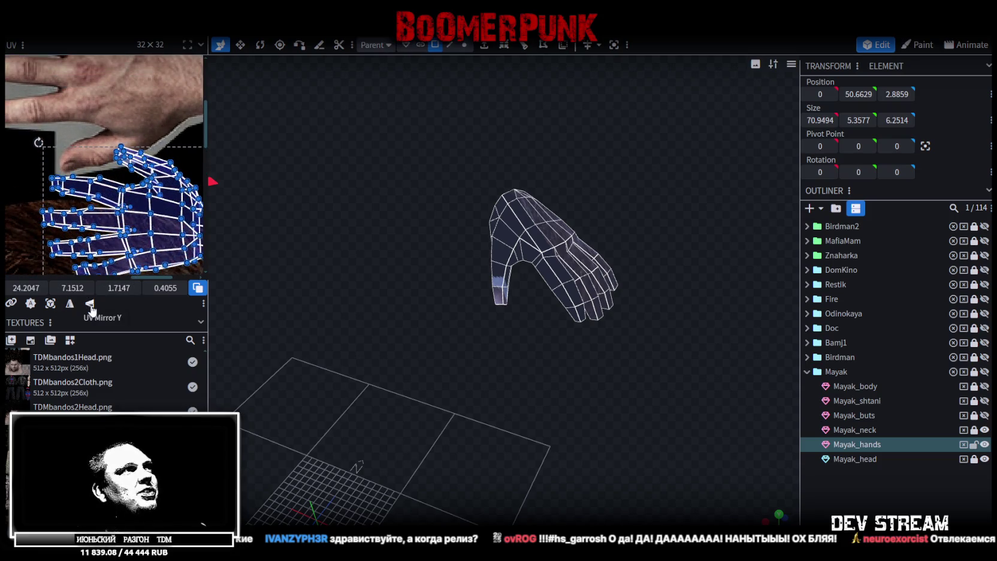
{"action": "left_click", "coordinate": [90, 304]}
Move and scale the hand UV island to fit over the hand photo
{"action": "mouse_move", "coordinate": [159, 176]}
{"action": "left_mouse_down"}
{"action": "mouse_move", "coordinate": [177, 193]}
{"action": "mouse_move", "coordinate": [160, 127]}
{"action": "mouse_move", "coordinate": [191, 136]}
{"action": "left_mouse_up"}
{"action": "scroll", "coordinate": [191, 135], "scroll_direction": "down", "scroll_amount": 2}
{"action": "scroll", "coordinate": [118, 159], "scroll_direction": "right", "scroll_amount": 3}
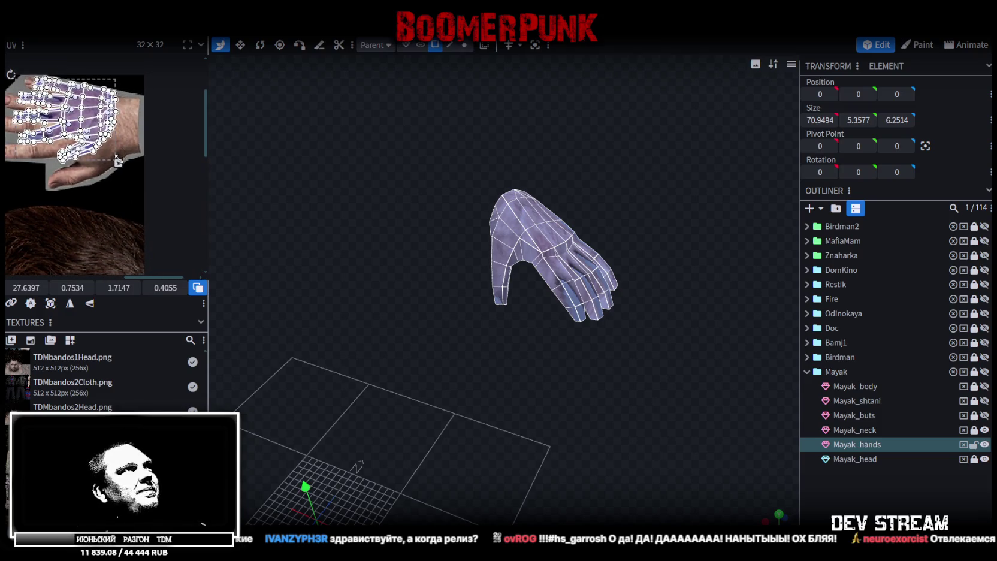
{"action": "left_click_drag", "start_coordinate": [118, 163], "coordinate": [137, 178]}
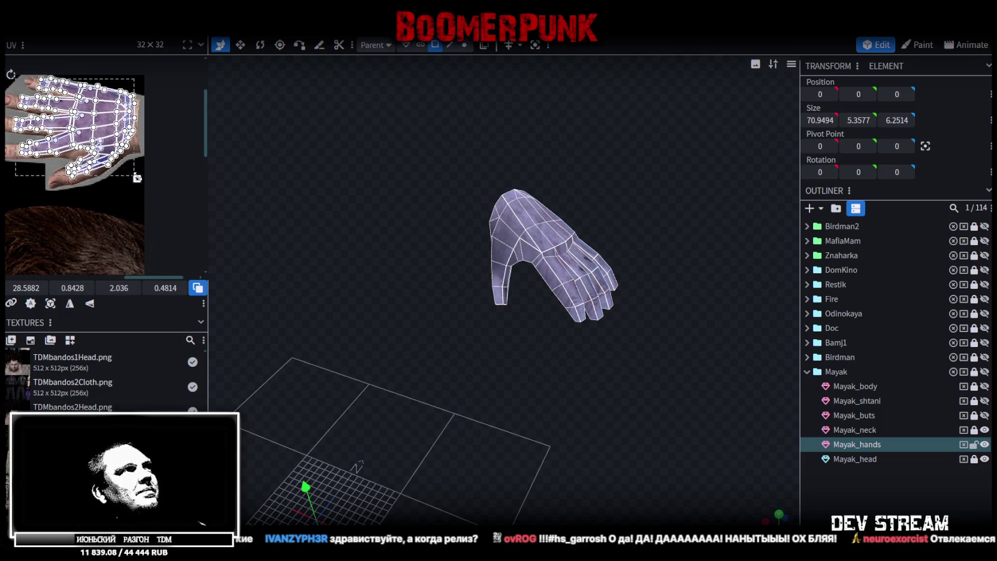
{"action": "scroll", "coordinate": [87, 108], "scroll_direction": "up", "scroll_amount": 3}
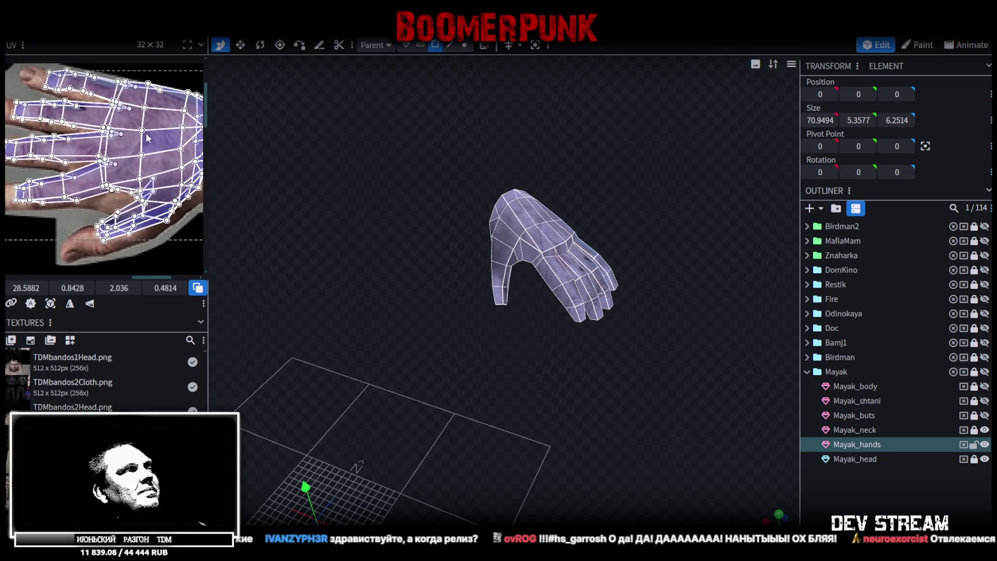
{"action": "scroll", "coordinate": [148, 138], "scroll_direction": "down", "scroll_amount": 2}
{"action": "left_click_drag", "start_coordinate": [199, 213], "coordinate": [198, 204]}
{"action": "left_click_drag", "start_coordinate": [150, 162], "coordinate": [162, 161]}
{"action": "scroll", "coordinate": [126, 191], "scroll_direction": "up", "scroll_amount": 3}
{"action": "mouse_move", "coordinate": [75, 187]}
{"action": "left_mouse_down"}
{"action": "mouse_move", "coordinate": [137, 237]}
{"action": "mouse_move", "coordinate": [108, 237]}
{"action": "left_mouse_up"}
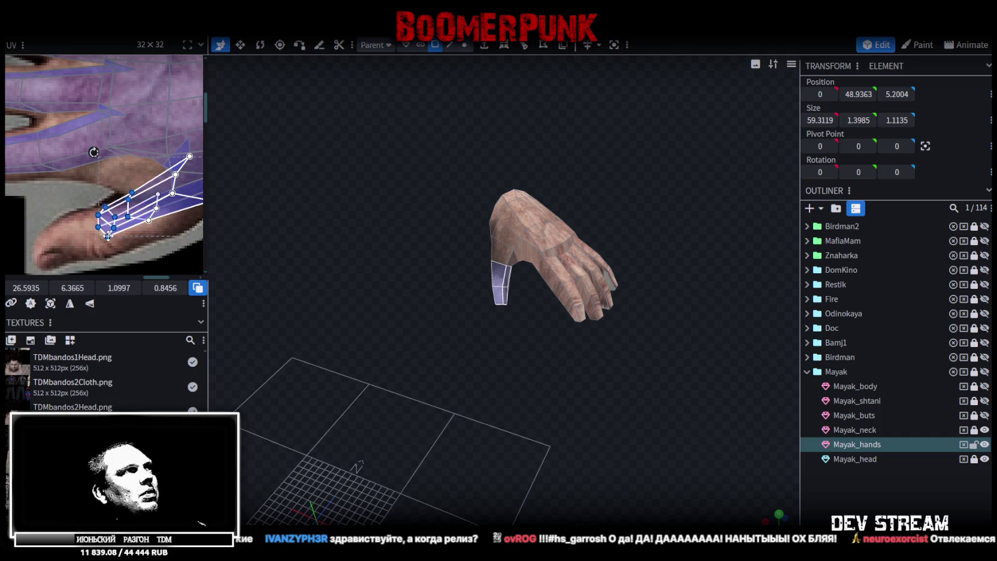
Select the thumb-tip face and its neighbour and move their UV left and down
{"action": "mouse_move", "coordinate": [79, 188]}
{"action": "left_mouse_down"}
{"action": "mouse_move", "coordinate": [162, 249]}
{"action": "mouse_move", "coordinate": [151, 233]}
{"action": "left_mouse_up"}
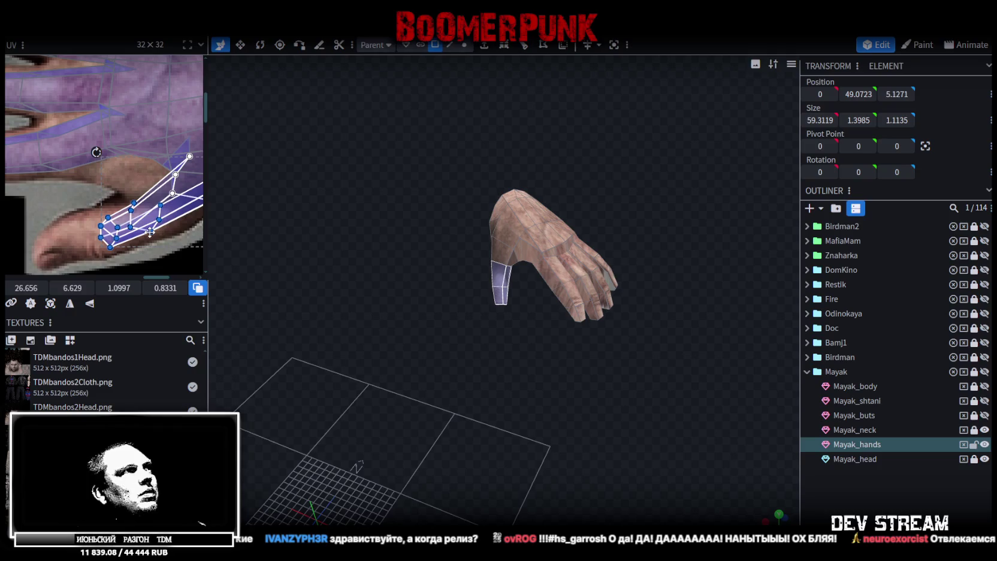
{"action": "mouse_move", "coordinate": [450, 336]}
{"action": "left_mouse_down"}
{"action": "mouse_move", "coordinate": [500, 339]}
{"action": "mouse_move", "coordinate": [414, 341]}
{"action": "left_mouse_up"}
{"action": "scroll", "coordinate": [414, 343], "scroll_direction": "up", "scroll_amount": 3}
{"action": "left_click", "coordinate": [497, 223]}
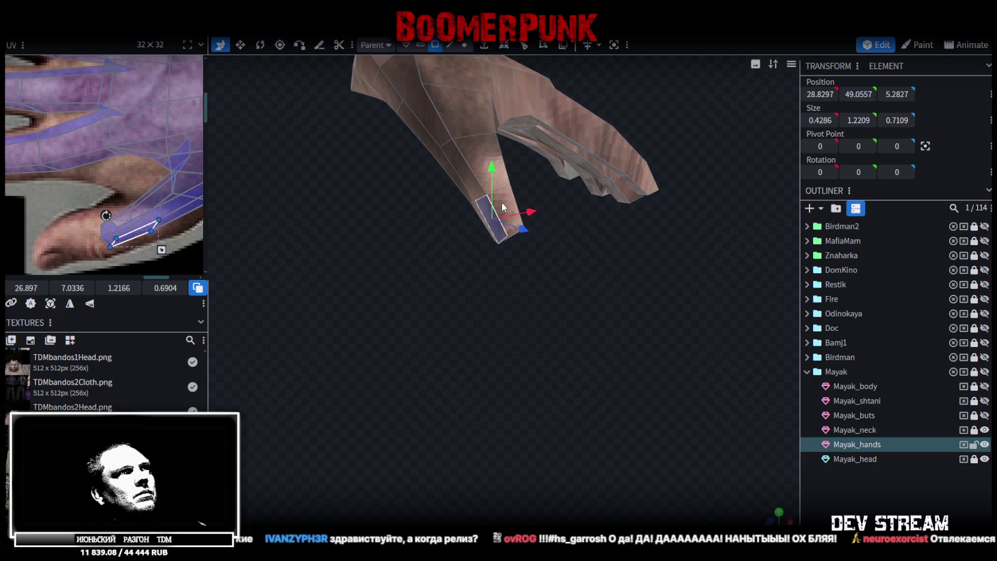
{"action": "left_click", "coordinate": [503, 207], "text": "shift"}
{"action": "left_click_drag", "start_coordinate": [126, 239], "coordinate": [50, 250]}
Drag the thumb-tip UV vertices onto the thumb skin and stretch one face slightly taller
{"action": "scroll", "coordinate": [49, 250], "scroll_direction": "up", "scroll_amount": 3}
{"action": "mouse_move", "coordinate": [22, 170]}
{"action": "left_mouse_down"}
{"action": "mouse_move", "coordinate": [76, 223]}
{"action": "mouse_move", "coordinate": [68, 222]}
{"action": "mouse_move", "coordinate": [75, 213]}
{"action": "mouse_move", "coordinate": [85, 220]}
{"action": "mouse_move", "coordinate": [76, 204]}
{"action": "left_mouse_up"}
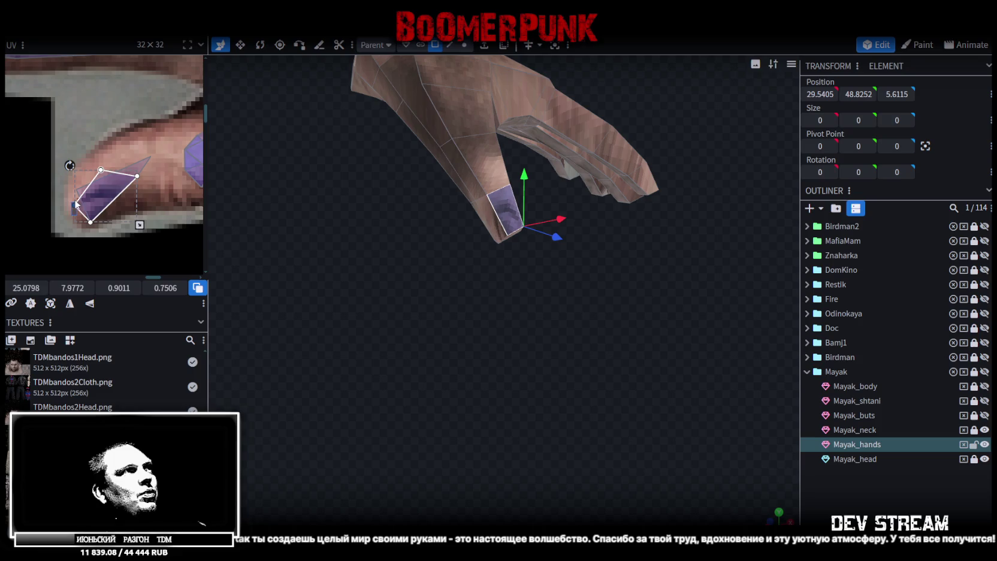
{"action": "left_click_drag", "start_coordinate": [165, 188], "coordinate": [121, 167]}
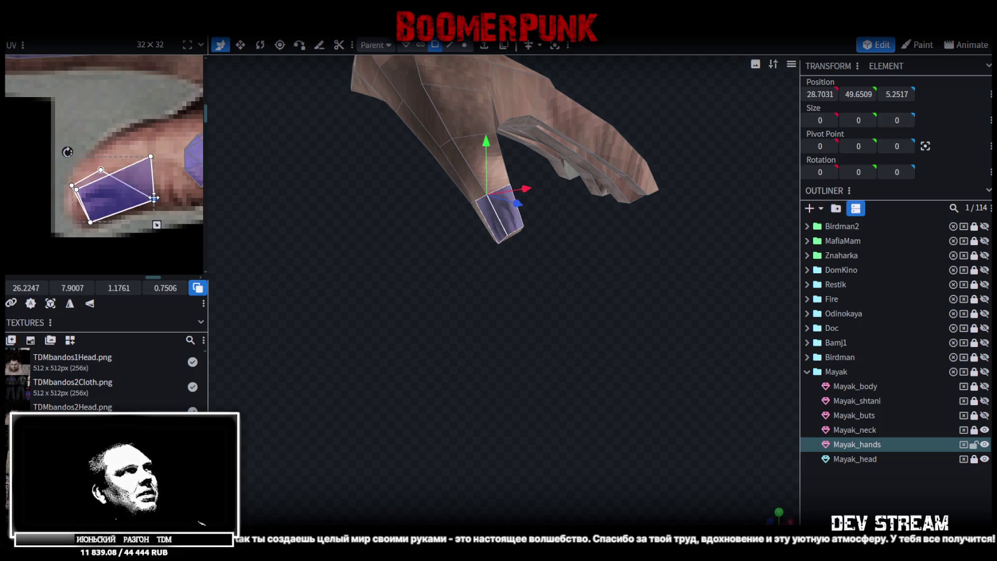
{"action": "left_click", "coordinate": [101, 168]}
{"action": "mouse_move", "coordinate": [102, 170]}
{"action": "left_mouse_down"}
{"action": "mouse_move", "coordinate": [142, 149]}
{"action": "mouse_move", "coordinate": [173, 226]}
{"action": "mouse_move", "coordinate": [130, 204]}
{"action": "left_mouse_up"}
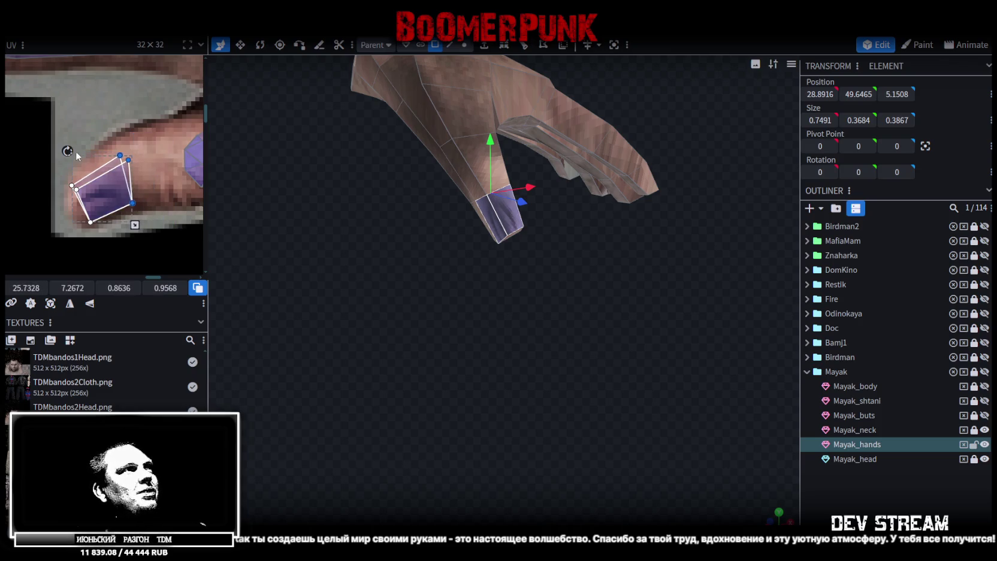
{"action": "mouse_move", "coordinate": [139, 142]}
{"action": "left_mouse_down"}
{"action": "mouse_move", "coordinate": [57, 201]}
{"action": "mouse_move", "coordinate": [77, 190]}
{"action": "mouse_move", "coordinate": [85, 207]}
{"action": "left_mouse_up"}
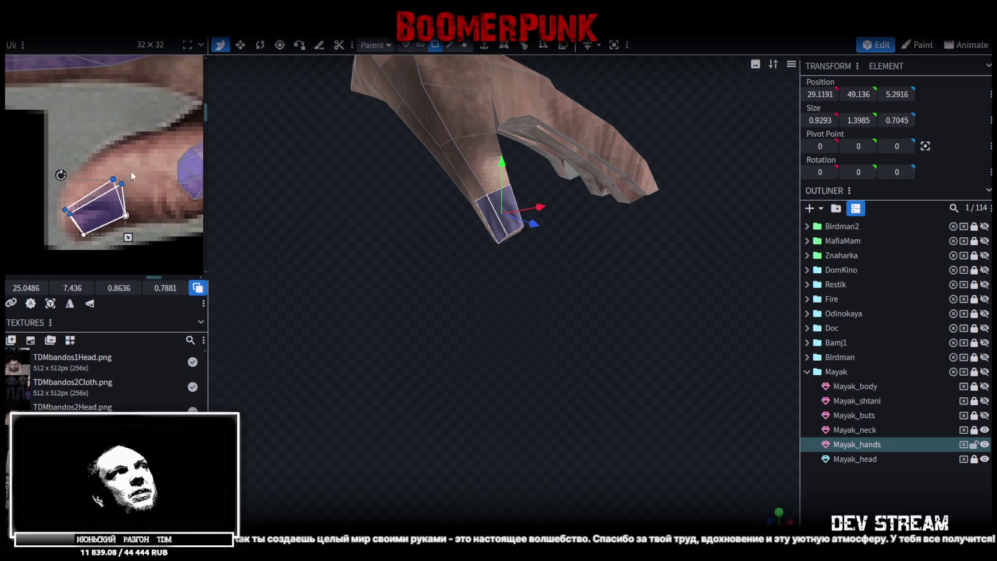
{"action": "left_click", "coordinate": [112, 180]}
{"action": "left_click_drag", "start_coordinate": [112, 180], "coordinate": [112, 168]}
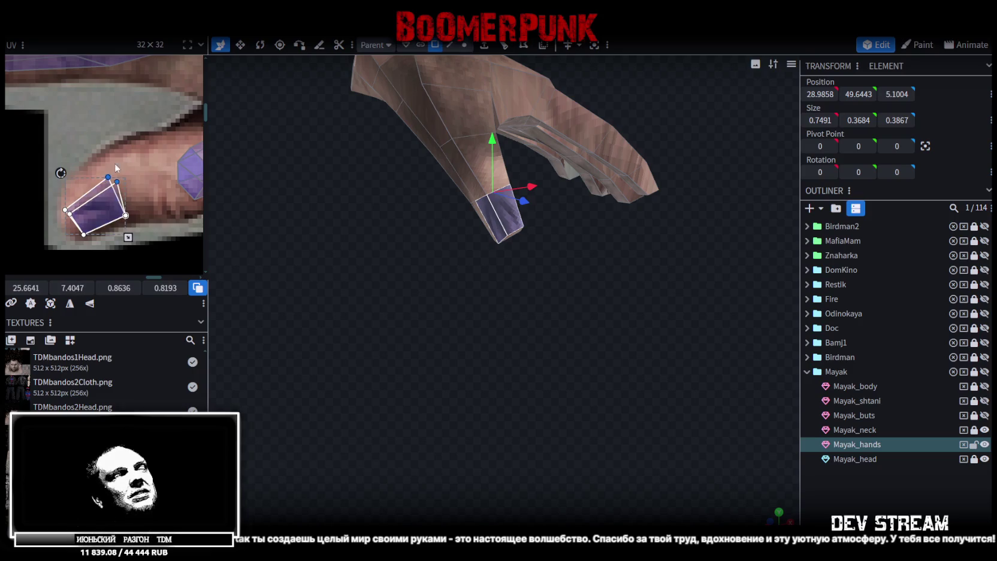
{"action": "scroll", "coordinate": [132, 152], "scroll_direction": "down", "scroll_amount": 2}
{"action": "scroll", "coordinate": [103, 190], "scroll_direction": "down", "scroll_amount": 3}
{"action": "scroll", "coordinate": [112, 175], "scroll_direction": "up", "scroll_amount": 4}
{"action": "scroll", "coordinate": [176, 166], "scroll_direction": "up", "scroll_amount": 2}
Move the index and middle fingertip UVs onto fingernails of the hand texture
{"action": "mouse_move", "coordinate": [531, 257]}
{"action": "left_mouse_down"}
{"action": "mouse_move", "coordinate": [402, 288]}
{"action": "mouse_move", "coordinate": [397, 237]}
{"action": "left_mouse_up"}
{"action": "left_click", "coordinate": [398, 238]}
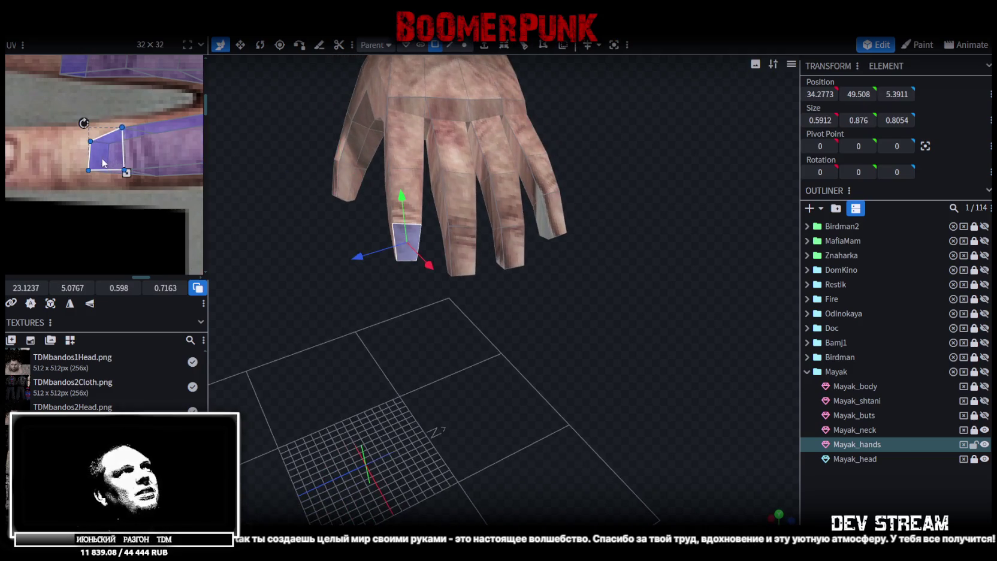
{"action": "scroll", "coordinate": [104, 162], "scroll_direction": "down", "scroll_amount": 2}
{"action": "mouse_move", "coordinate": [100, 151]}
{"action": "left_mouse_down"}
{"action": "mouse_move", "coordinate": [34, 158]}
{"action": "mouse_move", "coordinate": [46, 163]}
{"action": "left_mouse_up"}
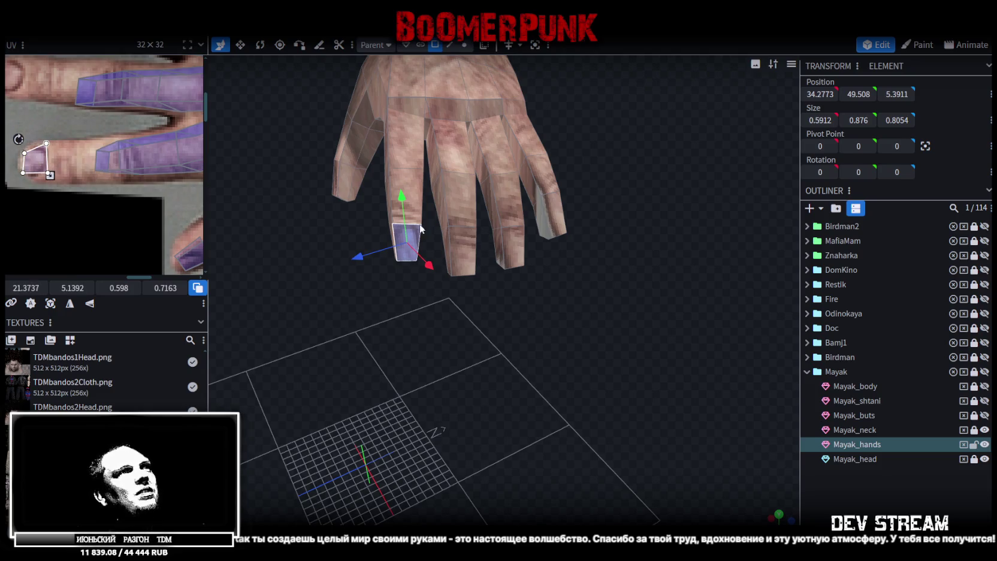
{"action": "left_click", "coordinate": [452, 242]}
{"action": "scroll", "coordinate": [154, 173], "scroll_direction": "down", "scroll_amount": 2}
{"action": "mouse_move", "coordinate": [154, 171]}
{"action": "left_mouse_down"}
{"action": "mouse_move", "coordinate": [112, 160]}
{"action": "mouse_move", "coordinate": [96, 138]}
{"action": "mouse_move", "coordinate": [100, 146]}
{"action": "mouse_move", "coordinate": [82, 143]}
{"action": "left_mouse_up"}
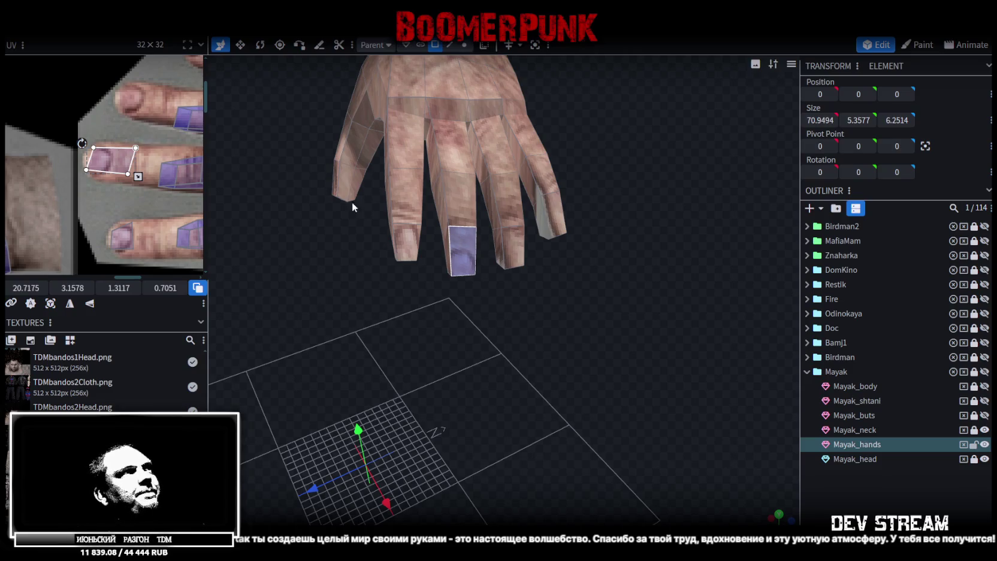
{"action": "mouse_move", "coordinate": [113, 161]}
{"action": "left_mouse_down"}
{"action": "mouse_move", "coordinate": [122, 166]}
{"action": "mouse_move", "coordinate": [142, 138]}
{"action": "left_mouse_up"}
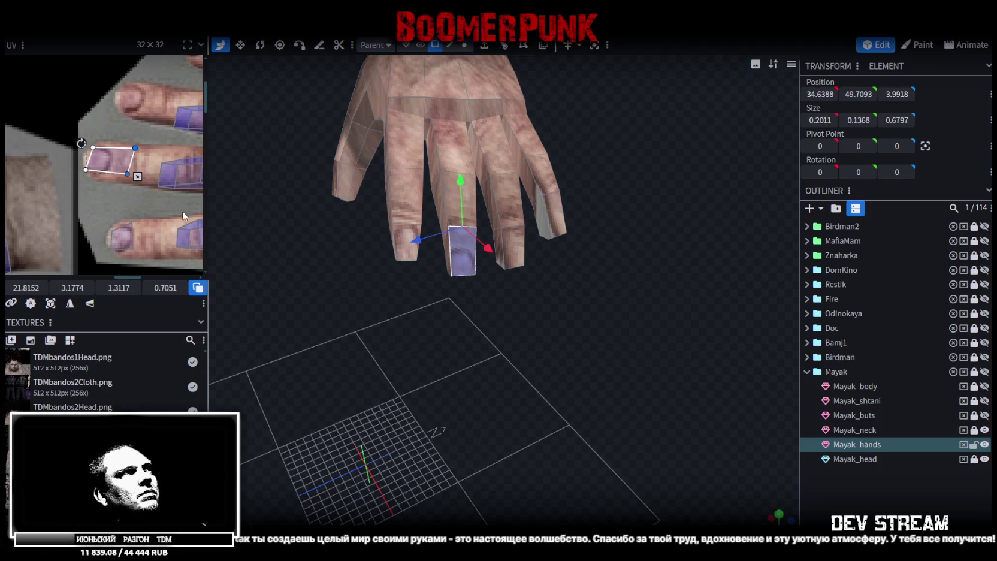
Resize the index fingernail UV and rotate another fingertip UV to align with its nail
{"action": "left_click", "coordinate": [143, 221]}
{"action": "left_click_drag", "start_coordinate": [142, 252], "coordinate": [161, 252]}
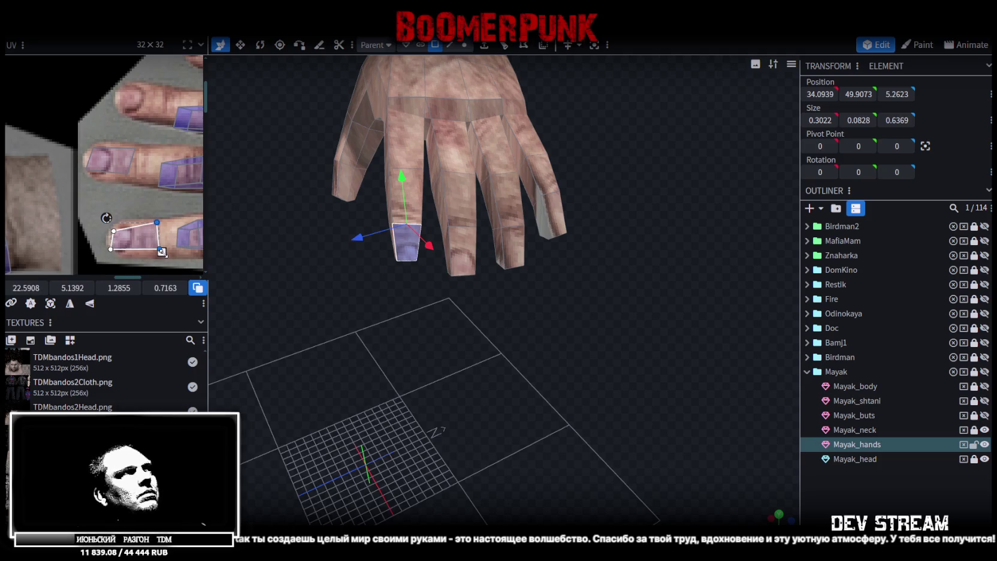
{"action": "scroll", "coordinate": [161, 252], "scroll_direction": "down", "scroll_amount": 3}
{"action": "left_click", "coordinate": [511, 250]}
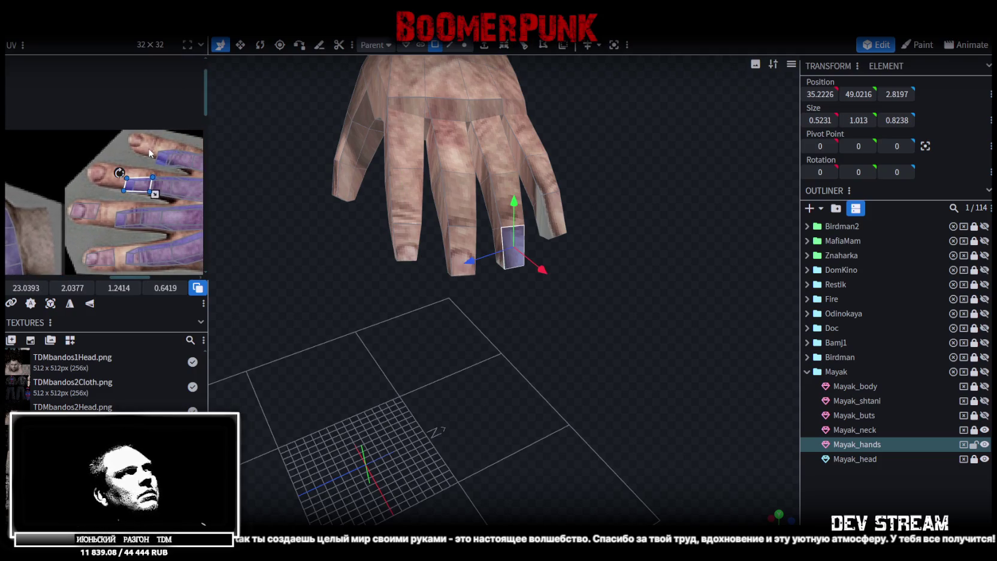
{"action": "scroll", "coordinate": [123, 203], "scroll_direction": "up", "scroll_amount": 3}
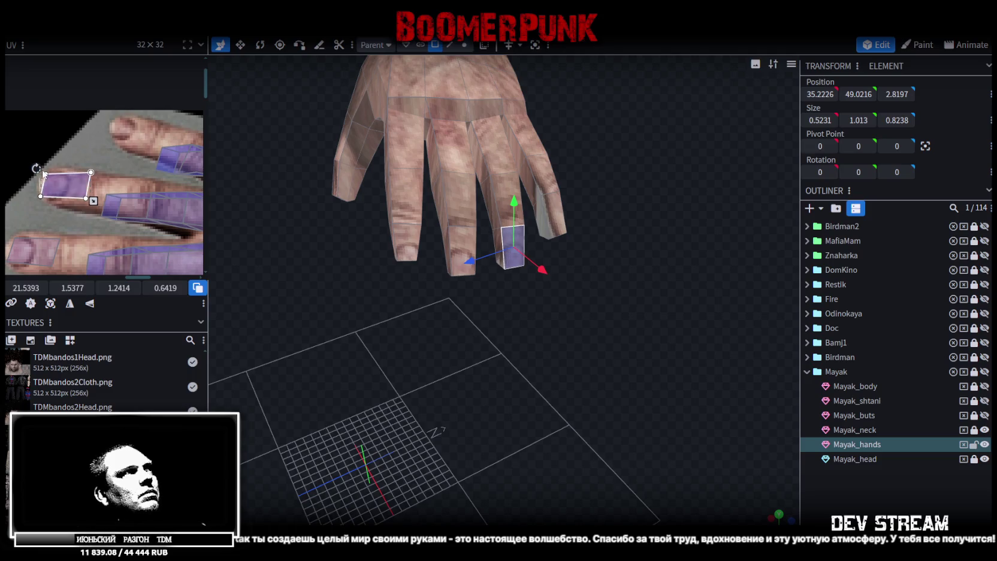
{"action": "left_click_drag", "start_coordinate": [39, 166], "coordinate": [35, 166]}
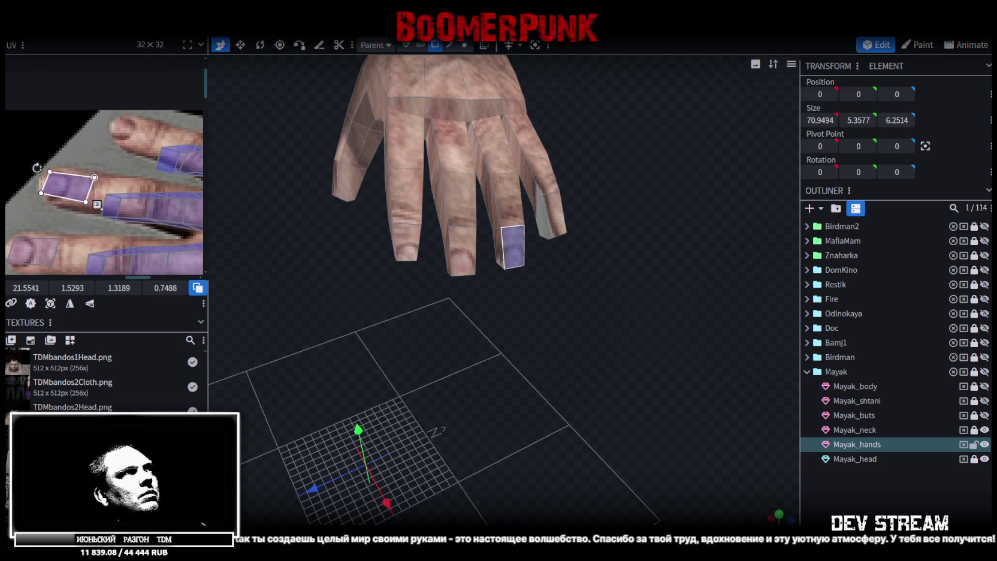
{"action": "left_click", "coordinate": [119, 202]}
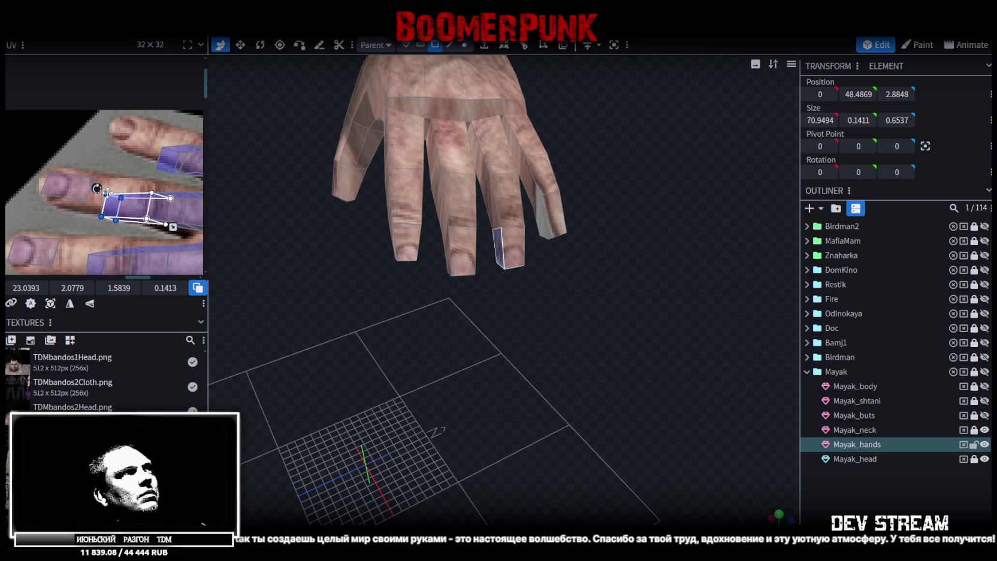
Nudge and rotate the pinky fingertip UV into place
{"action": "left_click", "coordinate": [55, 92]}
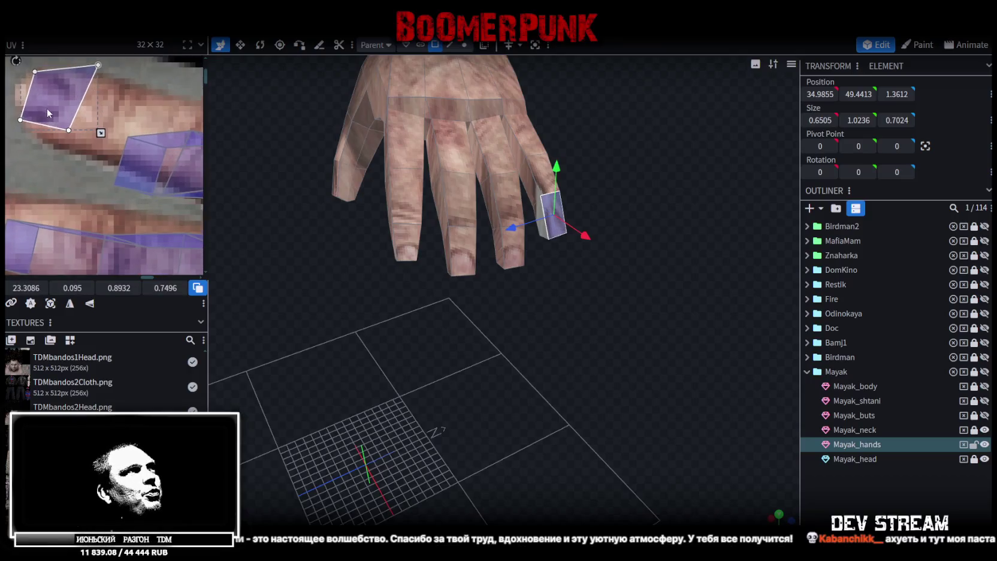
{"action": "left_click_drag", "start_coordinate": [96, 151], "coordinate": [95, 153]}
{"action": "left_click_drag", "start_coordinate": [52, 111], "coordinate": [59, 105]}
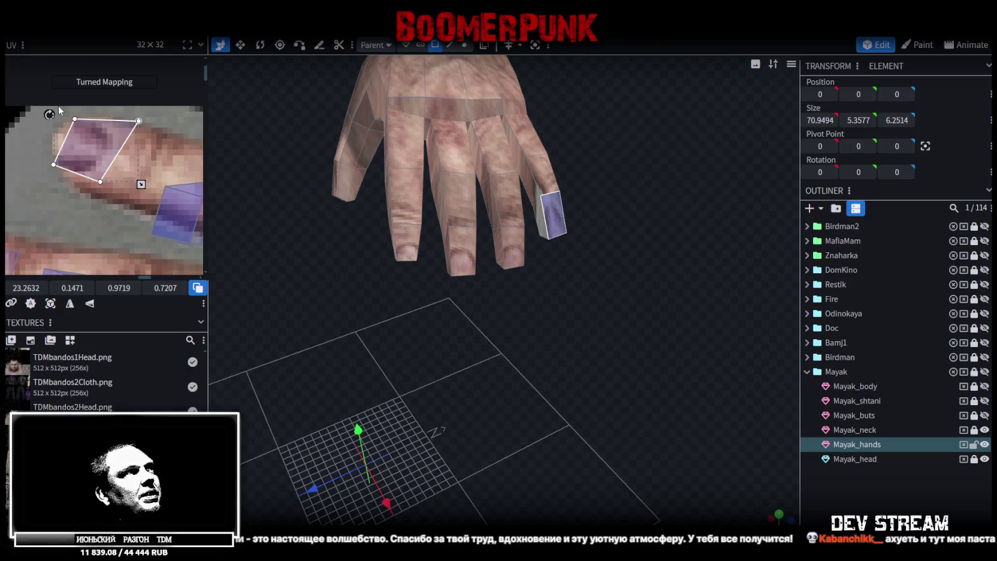
{"action": "scroll", "coordinate": [106, 150], "scroll_direction": "down", "scroll_amount": 3}
{"action": "scroll", "coordinate": [142, 160], "scroll_direction": "up", "scroll_amount": 2}
Move two fingertip UVs onto the fingertip texture and reshape one over the nail
{"action": "mouse_move", "coordinate": [109, 202]}
{"action": "left_mouse_down"}
{"action": "mouse_move", "coordinate": [163, 181]}
{"action": "mouse_move", "coordinate": [190, 153]}
{"action": "left_mouse_up"}
{"action": "mouse_move", "coordinate": [116, 197]}
{"action": "left_mouse_down"}
{"action": "mouse_move", "coordinate": [107, 173]}
{"action": "mouse_move", "coordinate": [118, 176]}
{"action": "left_mouse_up"}
{"action": "left_click", "coordinate": [143, 144]}
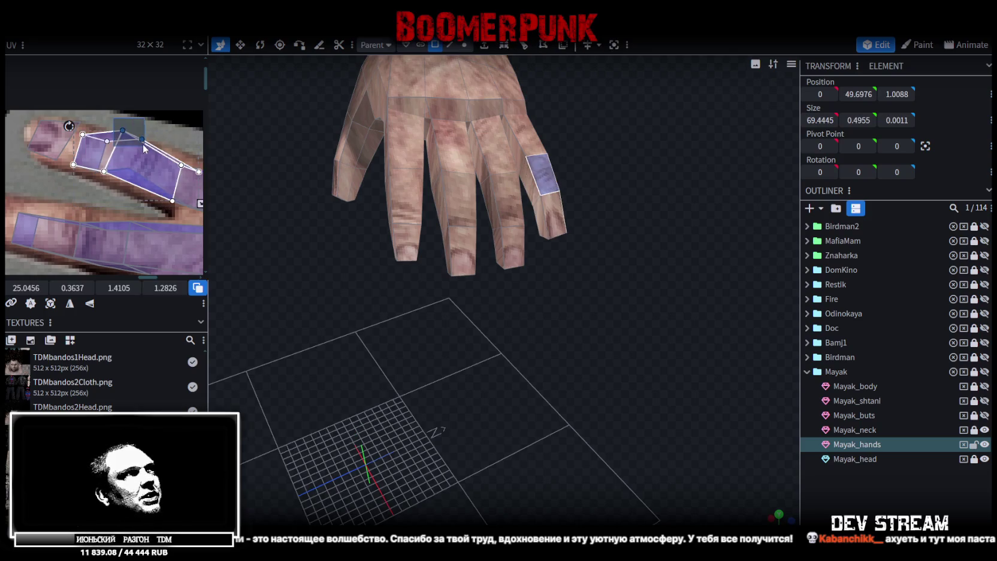
{"action": "left_click_drag", "start_coordinate": [123, 130], "coordinate": [136, 143]}
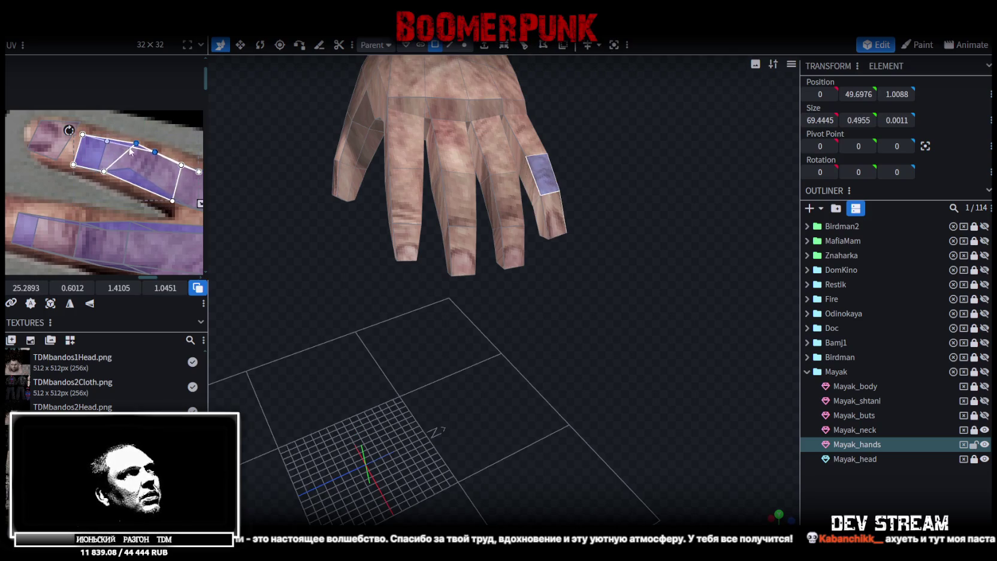
{"action": "mouse_move", "coordinate": [103, 180]}
{"action": "left_mouse_down"}
{"action": "mouse_move", "coordinate": [142, 158]}
{"action": "mouse_move", "coordinate": [112, 175]}
{"action": "mouse_move", "coordinate": [122, 181]}
{"action": "mouse_move", "coordinate": [70, 147]}
{"action": "left_mouse_up"}
{"action": "scroll", "coordinate": [123, 180], "scroll_direction": "down", "scroll_amount": 2}
{"action": "scroll", "coordinate": [91, 129], "scroll_direction": "down", "scroll_amount": 1}
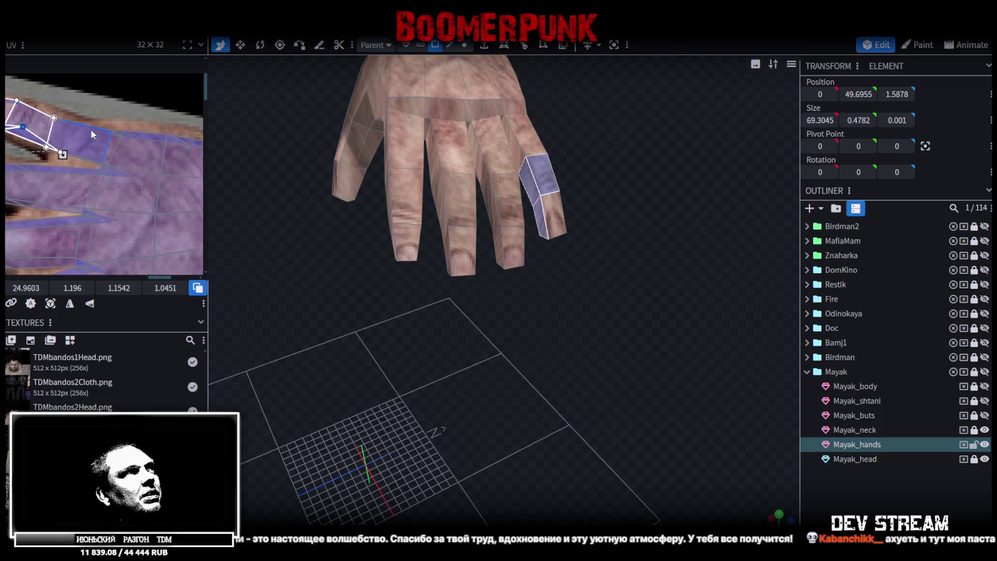
{"action": "scroll", "coordinate": [121, 211], "scroll_direction": "up", "scroll_amount": 2}
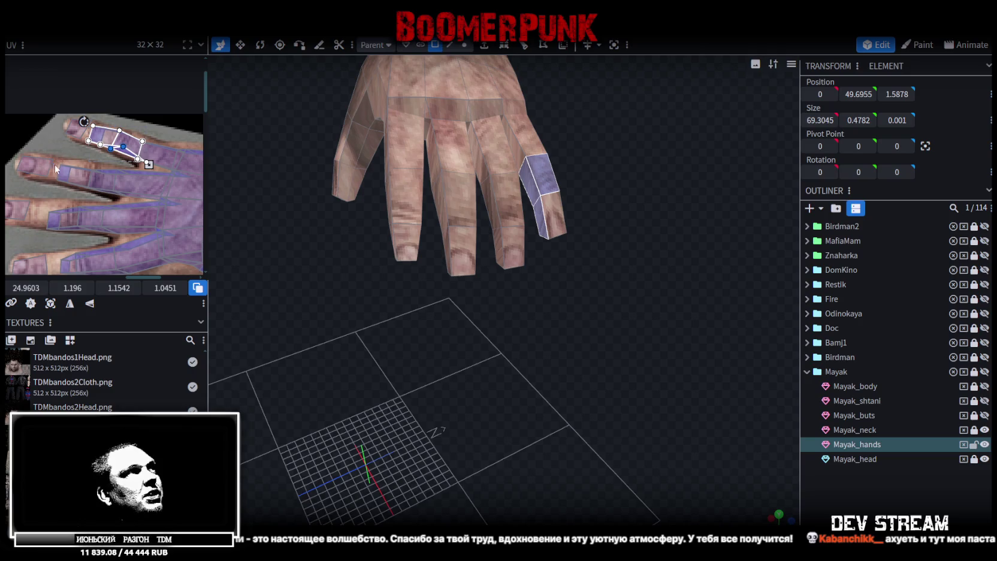
Shift a fingertip UV down and reshape the next finger segment's UV face
{"action": "left_click", "coordinate": [52, 190]}
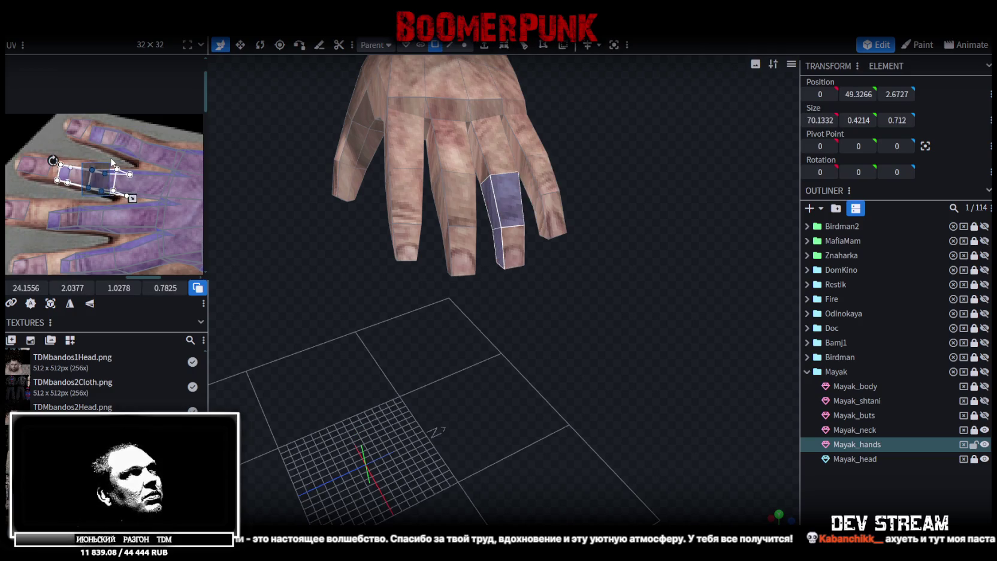
{"action": "left_click", "coordinate": [87, 164]}
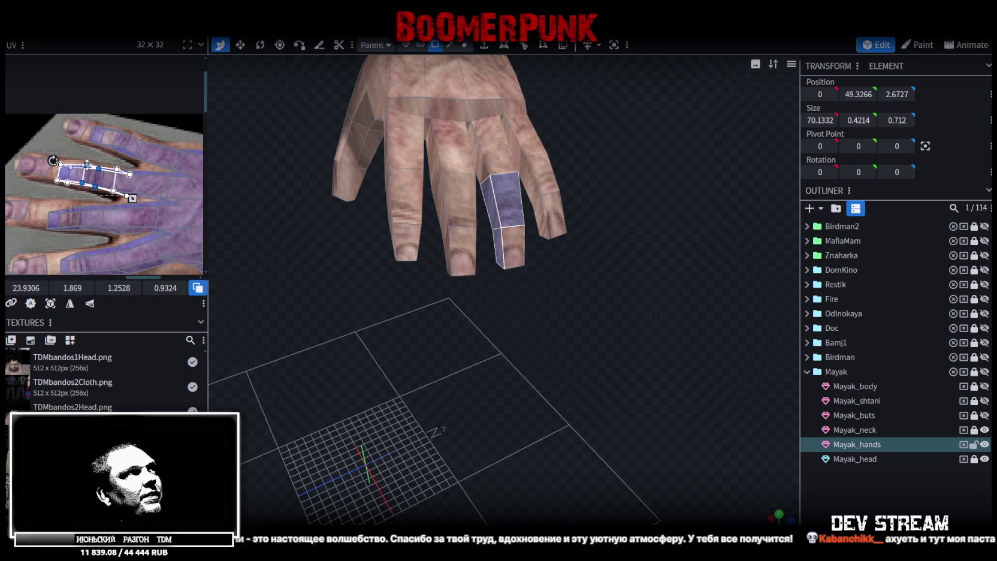
{"action": "scroll", "coordinate": [78, 169], "scroll_direction": "up", "scroll_amount": 1}
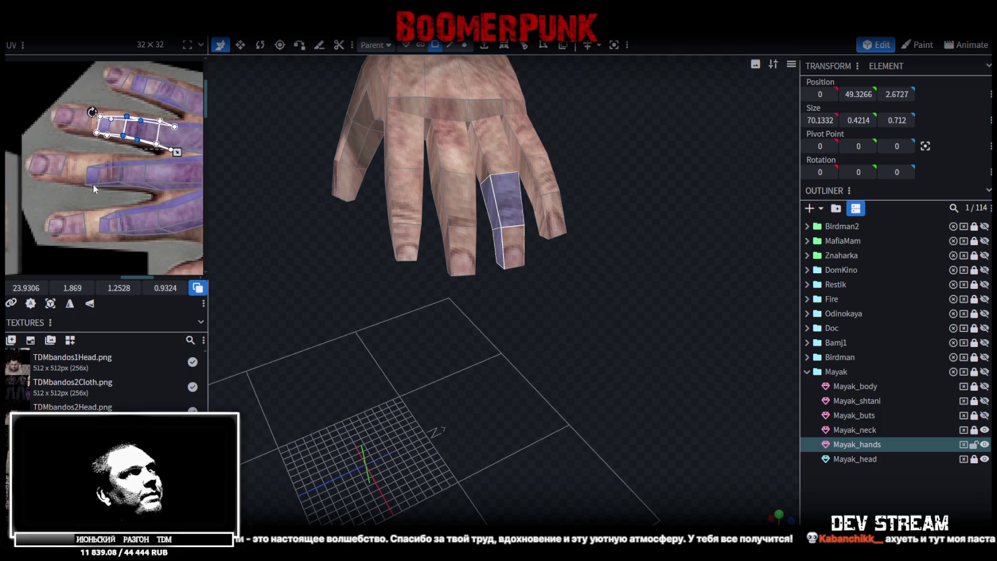
{"action": "left_click", "coordinate": [88, 183]}
{"action": "left_click_drag", "start_coordinate": [73, 176], "coordinate": [73, 178]}
{"action": "left_click", "coordinate": [131, 174]}
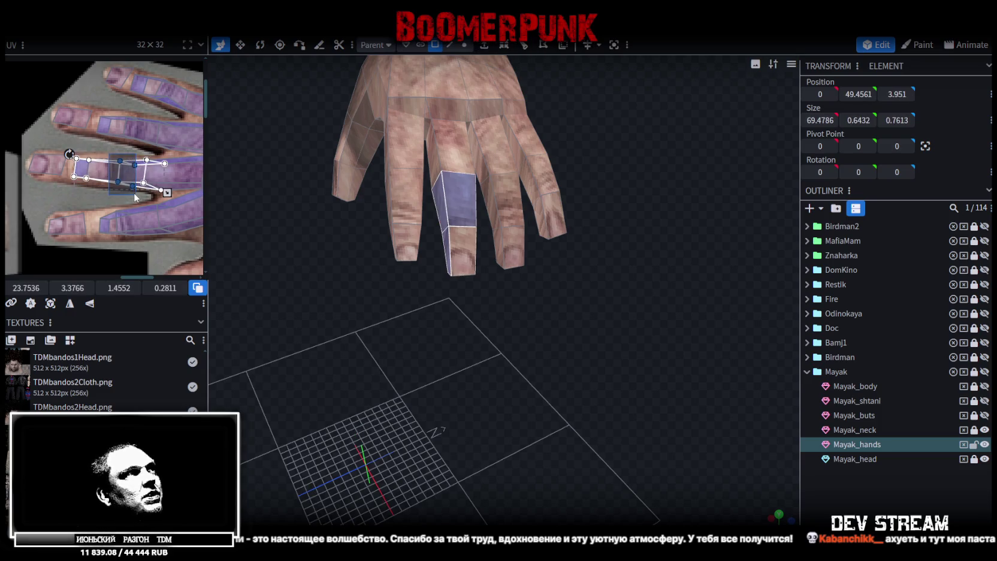
{"action": "left_click_drag", "start_coordinate": [117, 180], "coordinate": [96, 166]}
{"action": "scroll", "coordinate": [95, 166], "scroll_direction": "down", "scroll_amount": 2}
{"action": "scroll", "coordinate": [101, 179], "scroll_direction": "down", "scroll_amount": 1}
Stretch another fingertip UV leftward and pull a neighbouring segment's corner up-left
{"action": "left_click", "coordinate": [111, 199]}
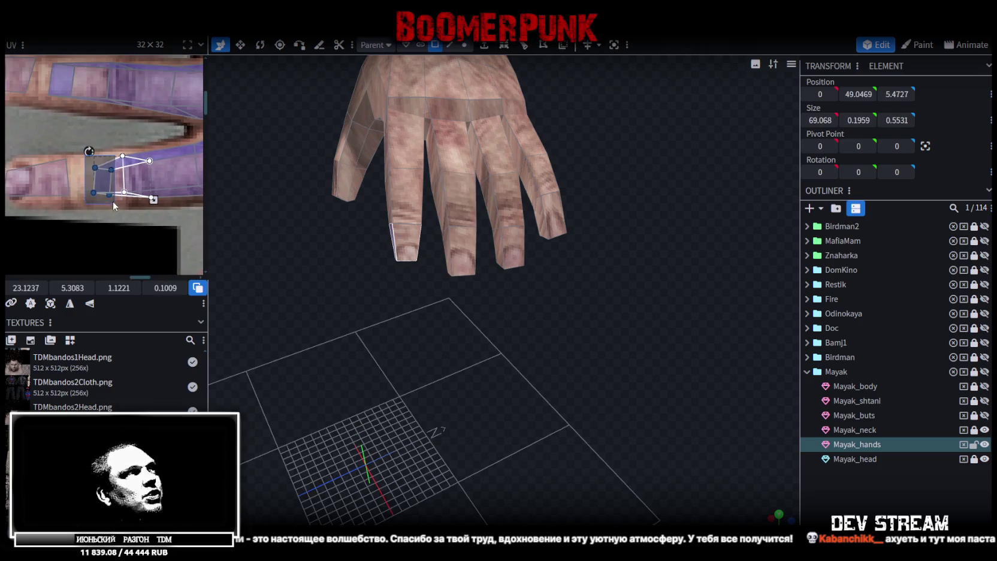
{"action": "left_click_drag", "start_coordinate": [78, 194], "coordinate": [35, 193]}
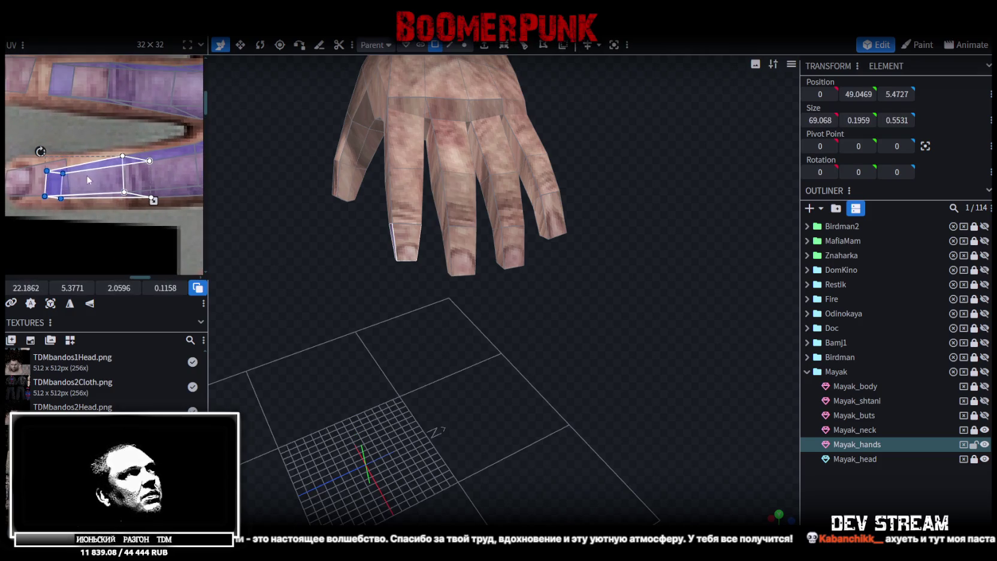
{"action": "left_click", "coordinate": [157, 200], "text": "shift"}
{"action": "left_click_drag", "start_coordinate": [159, 203], "coordinate": [137, 191]}
{"action": "scroll", "coordinate": [36, 170], "scroll_direction": "down", "scroll_amount": 3}
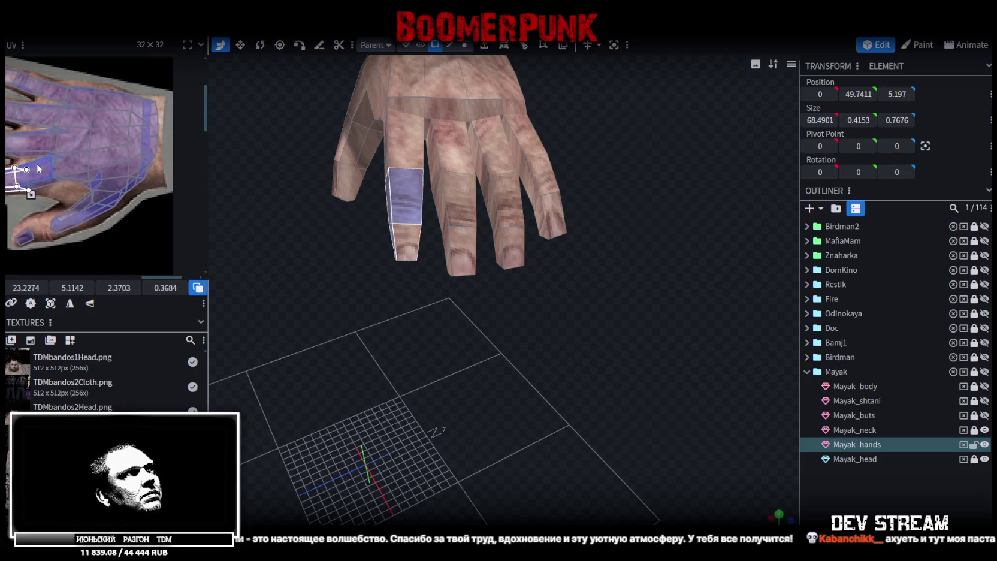
Nudge the back-of-hand UV points and shift a single finger face's UV along its strip
{"action": "mouse_move", "coordinate": [111, 87]}
{"action": "left_mouse_down"}
{"action": "mouse_move", "coordinate": [136, 202]}
{"action": "mouse_move", "coordinate": [110, 182]}
{"action": "left_mouse_up"}
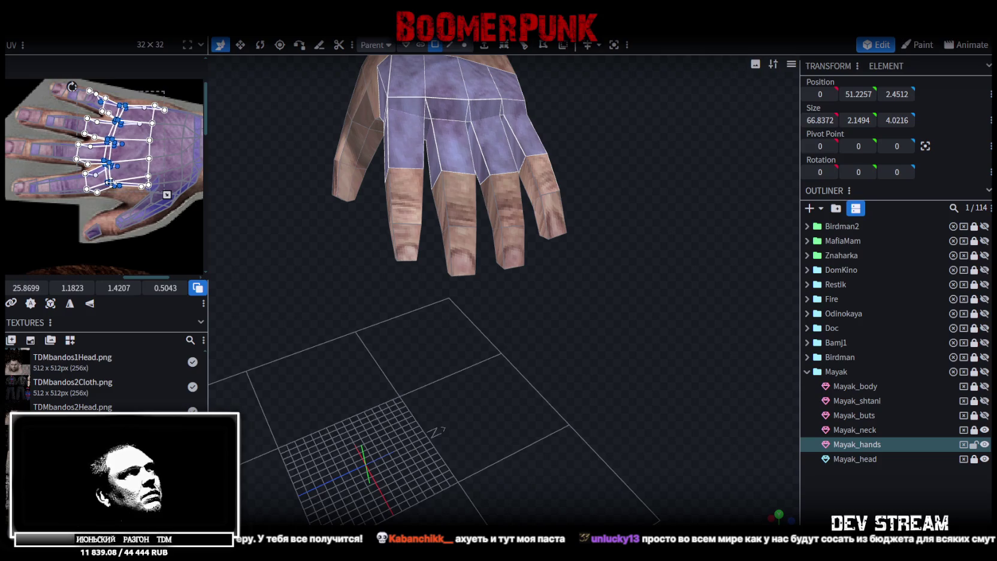
{"action": "key", "text": "ctrl+z"}
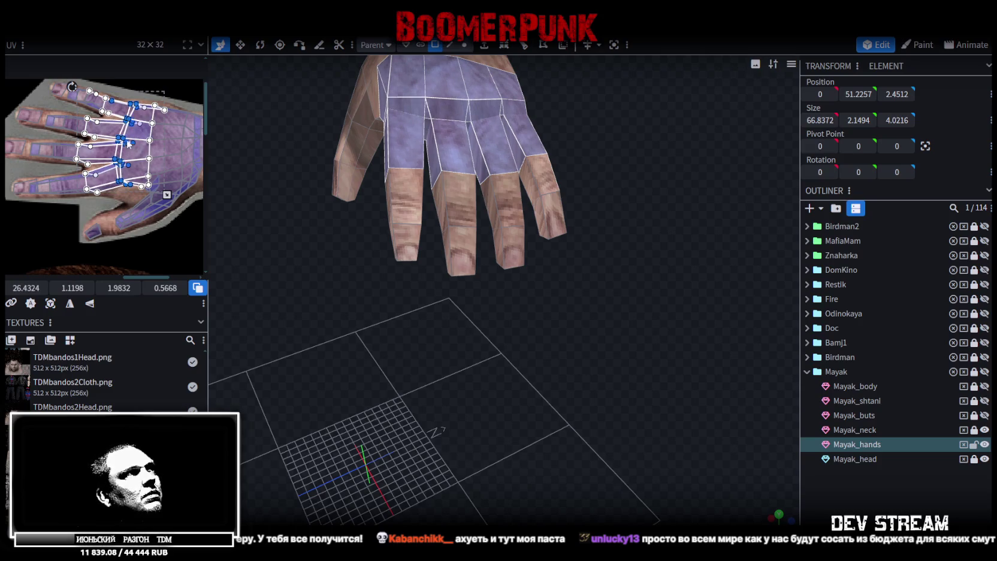
{"action": "key", "text": "ctrl+y"}
{"action": "left_click_drag", "start_coordinate": [109, 138], "coordinate": [108, 140]}
{"action": "scroll", "coordinate": [90, 138], "scroll_direction": "up", "scroll_amount": 5}
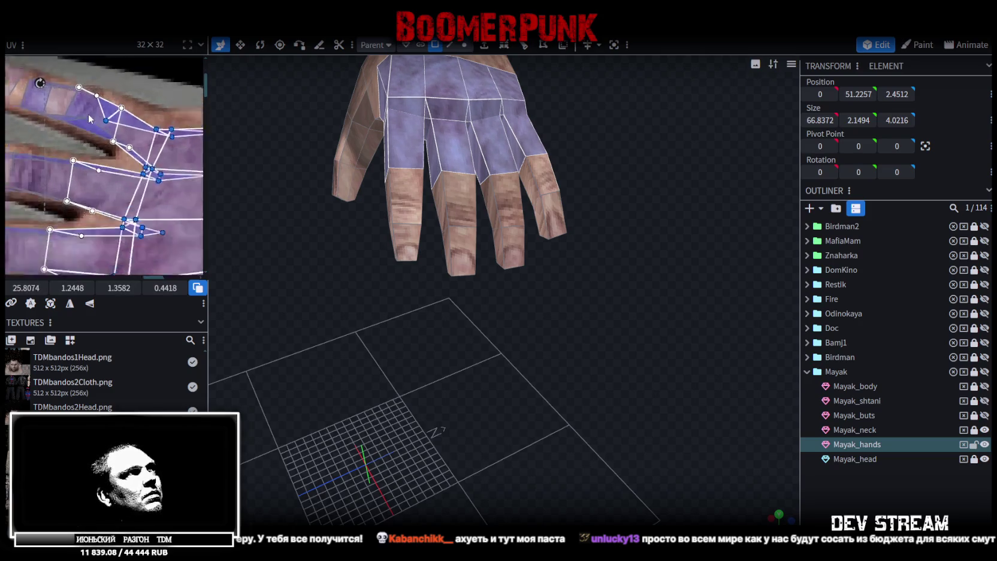
{"action": "left_click", "coordinate": [108, 117]}
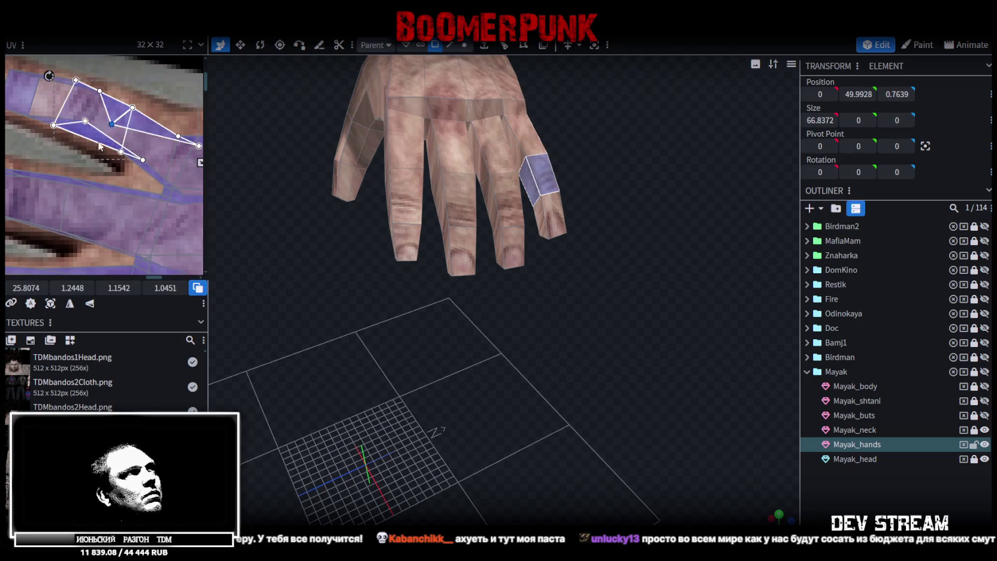
{"action": "left_click", "coordinate": [112, 121]}
{"action": "left_click_drag", "start_coordinate": [111, 125], "coordinate": [156, 117]}
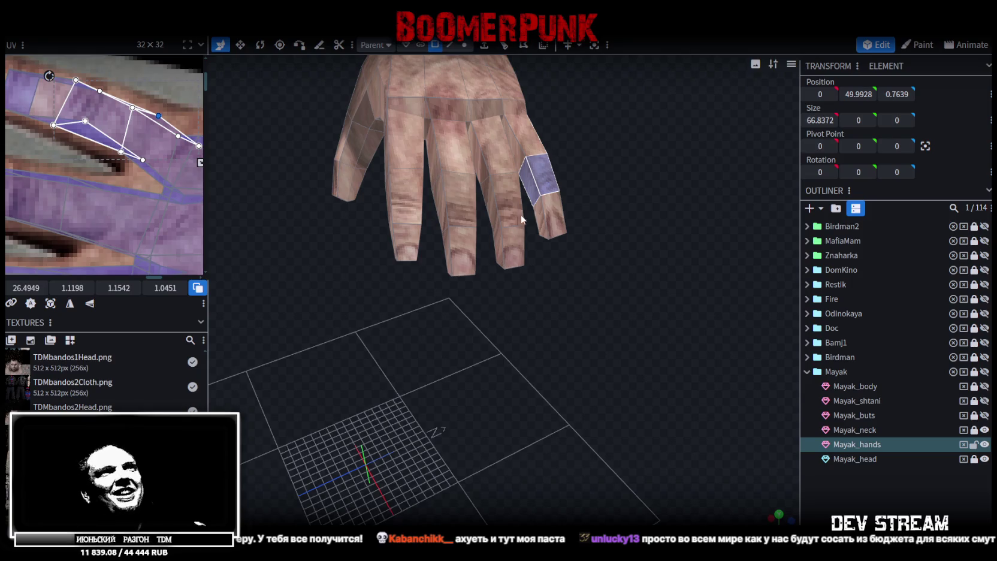
Orbit to a side view of the hand and select a face near the back
{"action": "left_click", "coordinate": [539, 215]}
{"action": "mouse_move", "coordinate": [587, 194]}
{"action": "left_mouse_down"}
{"action": "mouse_move", "coordinate": [389, 199]}
{"action": "mouse_move", "coordinate": [394, 291]}
{"action": "mouse_move", "coordinate": [347, 233]}
{"action": "mouse_move", "coordinate": [390, 254]}
{"action": "mouse_move", "coordinate": [440, 172]}
{"action": "mouse_move", "coordinate": [447, 178]}
{"action": "left_mouse_up"}
{"action": "left_click", "coordinate": [463, 195]}
Select the faces around the top and sides of the wrist
{"action": "scroll", "coordinate": [88, 159], "scroll_direction": "down", "scroll_amount": 5}
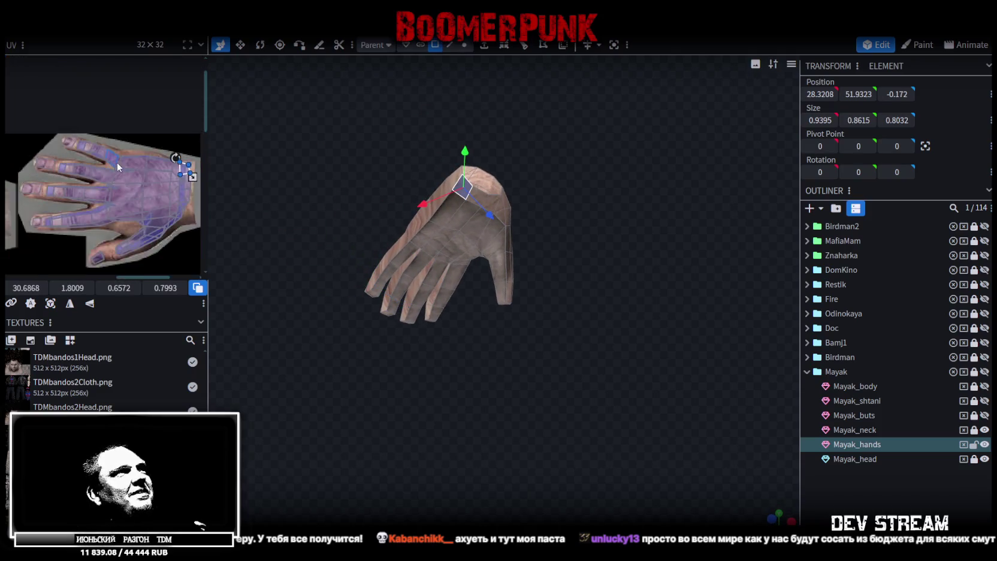
{"action": "left_click", "coordinate": [480, 201]}
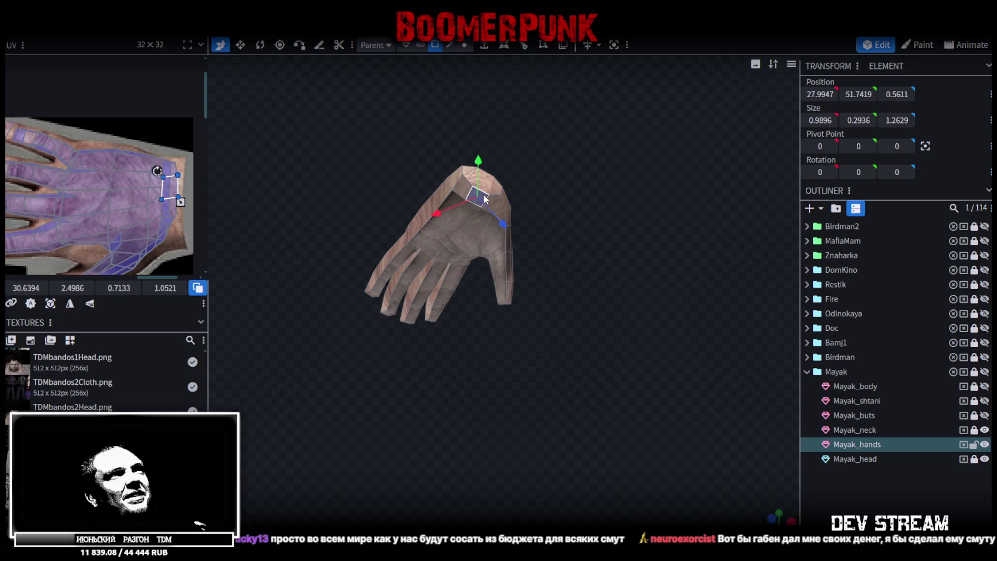
{"action": "left_click", "coordinate": [502, 205]}
{"action": "left_click", "coordinate": [507, 209]}
{"action": "scroll", "coordinate": [62, 211], "scroll_direction": "down", "scroll_amount": 5}
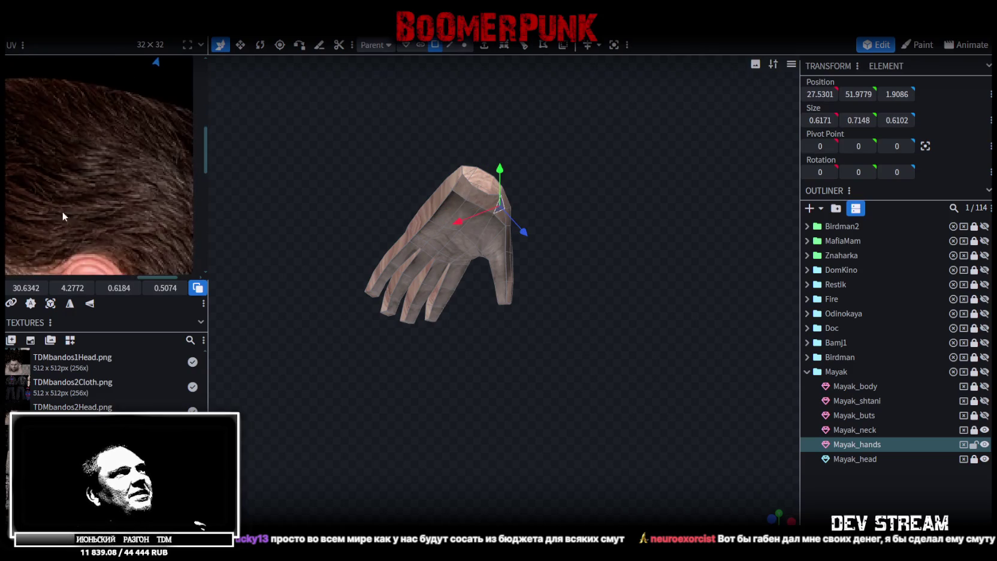
{"action": "scroll", "coordinate": [138, 185], "scroll_direction": "up", "scroll_amount": 2}
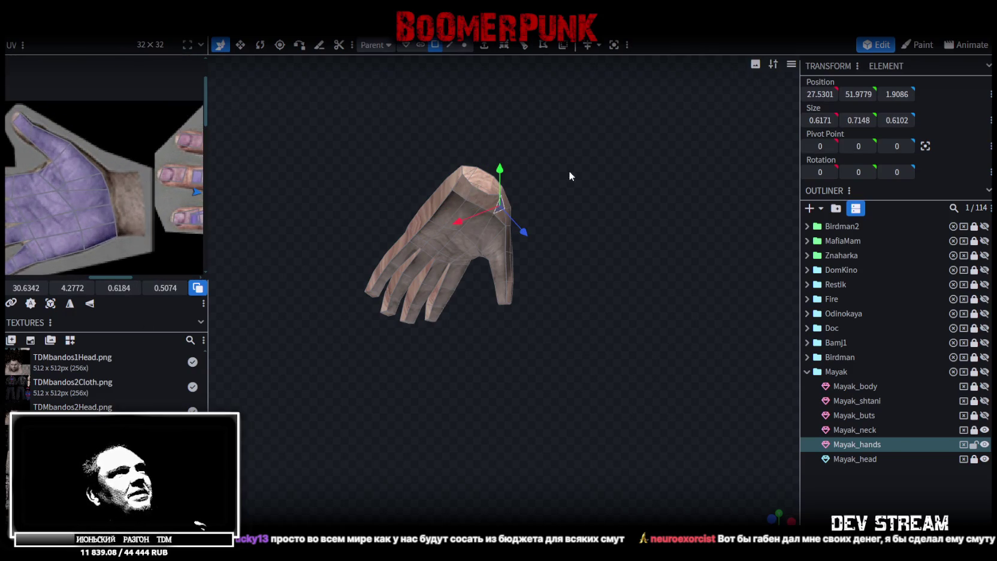
{"action": "left_click", "coordinate": [468, 188]}
{"action": "left_click", "coordinate": [478, 197], "text": "ctrl"}
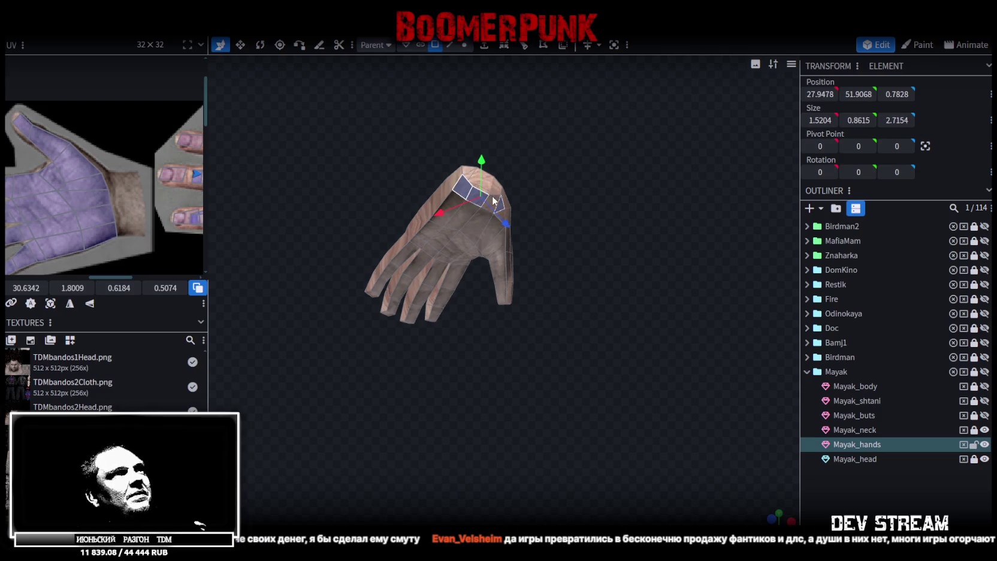
{"action": "left_click", "coordinate": [504, 216], "text": "ctrl"}
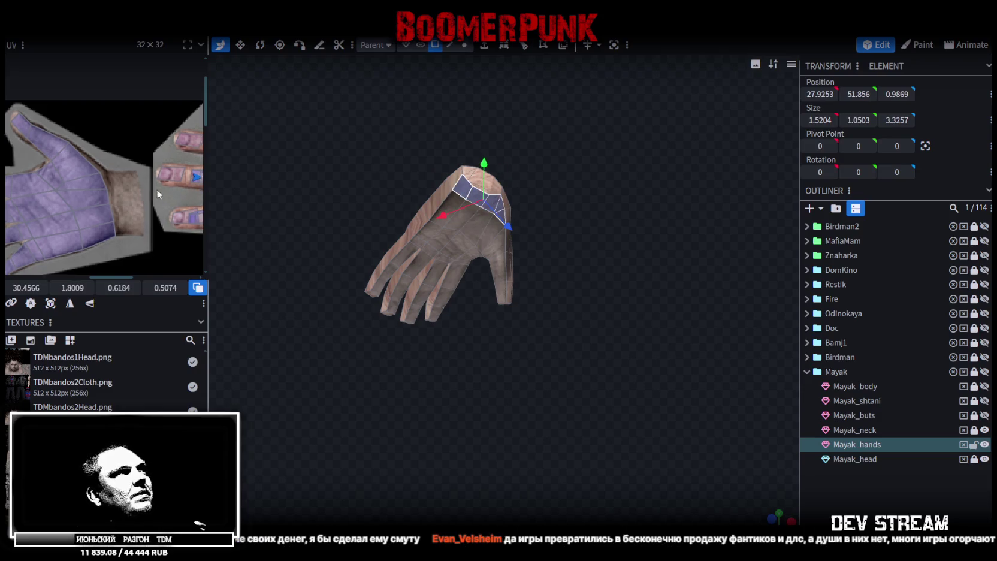
{"action": "scroll", "coordinate": [162, 191], "scroll_direction": "down", "scroll_amount": 3}
Move the wrist UVs onto the wrist texture, mirror Y, then rotate and rescale to follow the cuff
{"action": "mouse_move", "coordinate": [166, 172]}
{"action": "left_mouse_down"}
{"action": "mouse_move", "coordinate": [30, 197]}
{"action": "mouse_move", "coordinate": [27, 216]}
{"action": "left_mouse_up"}
{"action": "scroll", "coordinate": [42, 179], "scroll_direction": "up", "scroll_amount": 3}
{"action": "left_click", "coordinate": [89, 304]}
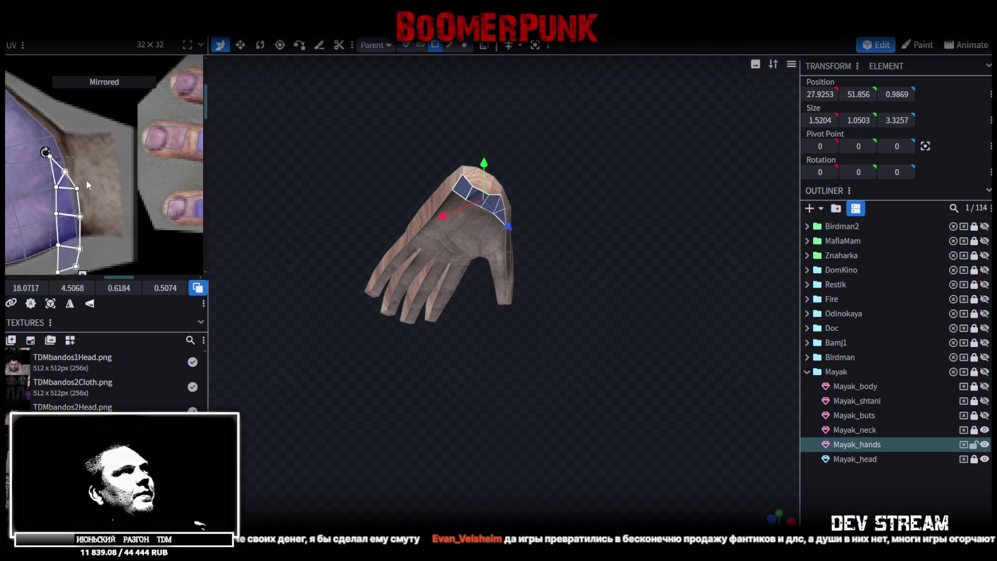
{"action": "left_click_drag", "start_coordinate": [45, 152], "coordinate": [53, 132]}
{"action": "left_click_drag", "start_coordinate": [88, 207], "coordinate": [85, 204]}
{"action": "left_click_drag", "start_coordinate": [102, 250], "coordinate": [115, 236]}
{"action": "left_click_drag", "start_coordinate": [50, 132], "coordinate": [52, 128]}
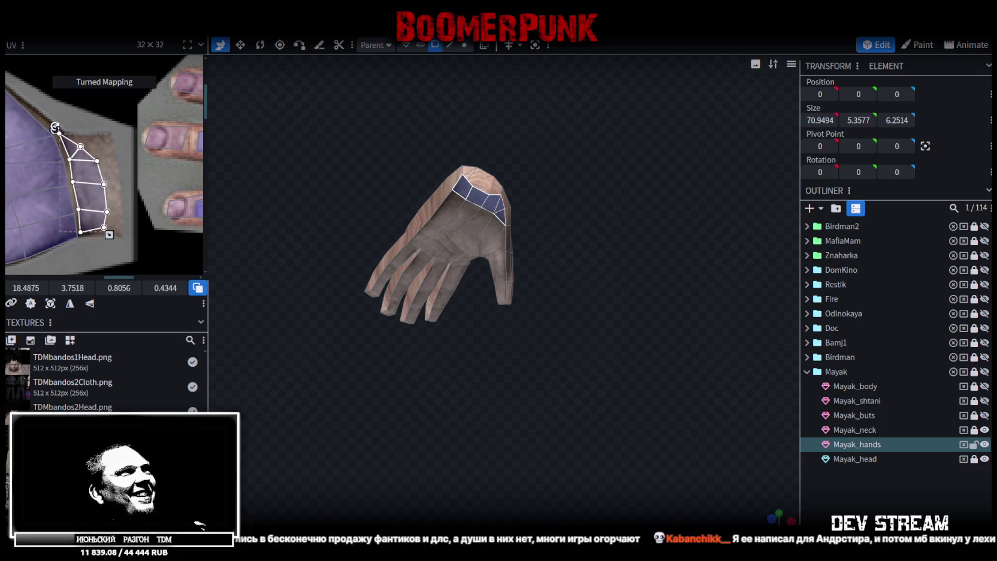
{"action": "left_click_drag", "start_coordinate": [86, 174], "coordinate": [83, 172]}
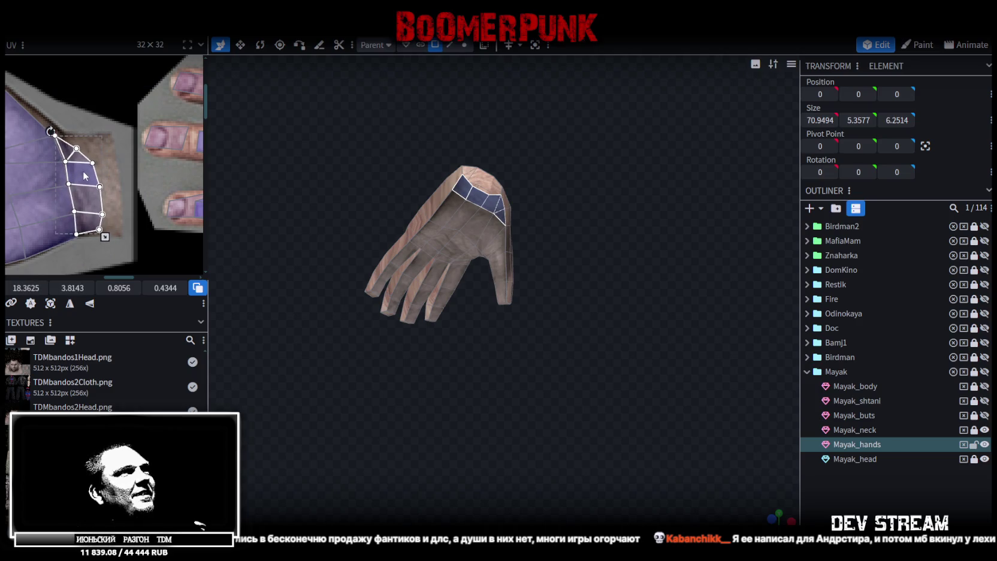
Check the hand texture and raise the right UV edge of a palm face slightly
{"action": "left_click", "coordinate": [634, 309]}
{"action": "mouse_move", "coordinate": [635, 309]}
{"action": "left_mouse_down"}
{"action": "mouse_move", "coordinate": [599, 306]}
{"action": "mouse_move", "coordinate": [600, 327]}
{"action": "mouse_move", "coordinate": [448, 205]}
{"action": "mouse_move", "coordinate": [534, 169]}
{"action": "mouse_move", "coordinate": [473, 281]}
{"action": "left_mouse_up"}
{"action": "left_click", "coordinate": [473, 281]}
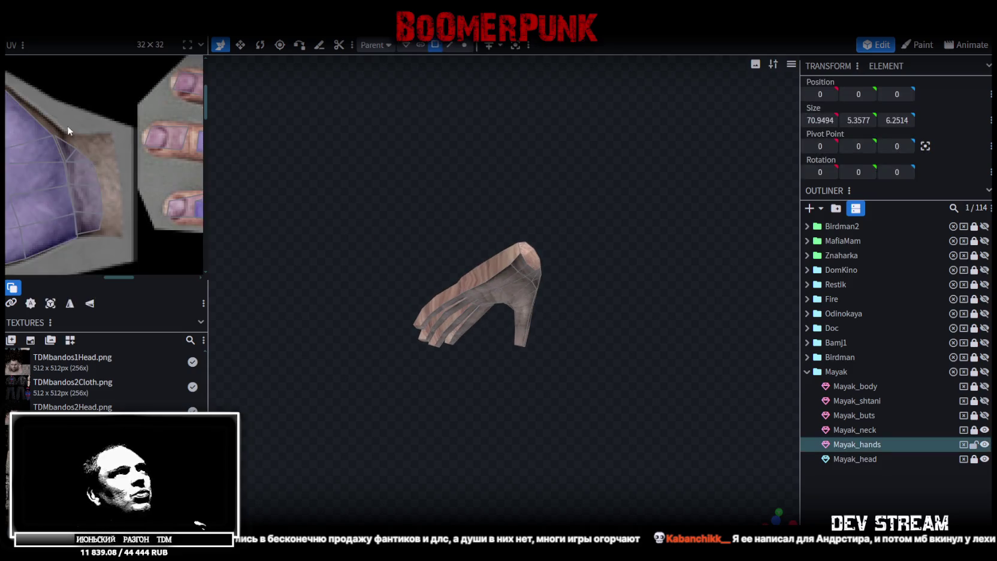
{"action": "scroll", "coordinate": [74, 127], "scroll_direction": "up", "scroll_amount": 4}
{"action": "mouse_move", "coordinate": [107, 213]}
{"action": "left_mouse_down"}
{"action": "mouse_move", "coordinate": [187, 155]}
{"action": "mouse_move", "coordinate": [150, 175]}
{"action": "left_mouse_up"}
{"action": "scroll", "coordinate": [151, 180], "scroll_direction": "up", "scroll_amount": 2}
{"action": "left_click", "coordinate": [144, 179]}
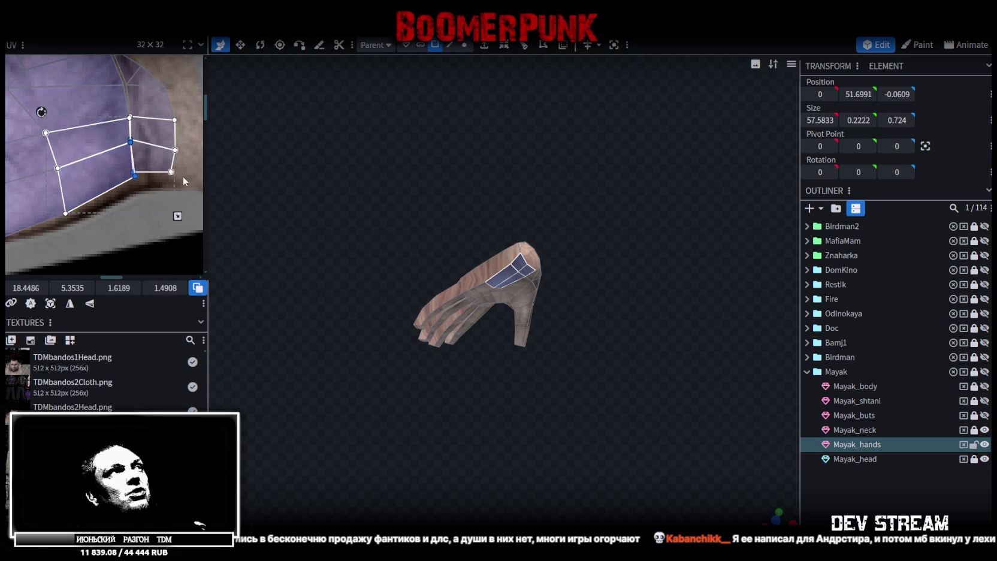
{"action": "left_click", "coordinate": [170, 147]}
{"action": "left_click_drag", "start_coordinate": [177, 150], "coordinate": [178, 145]}
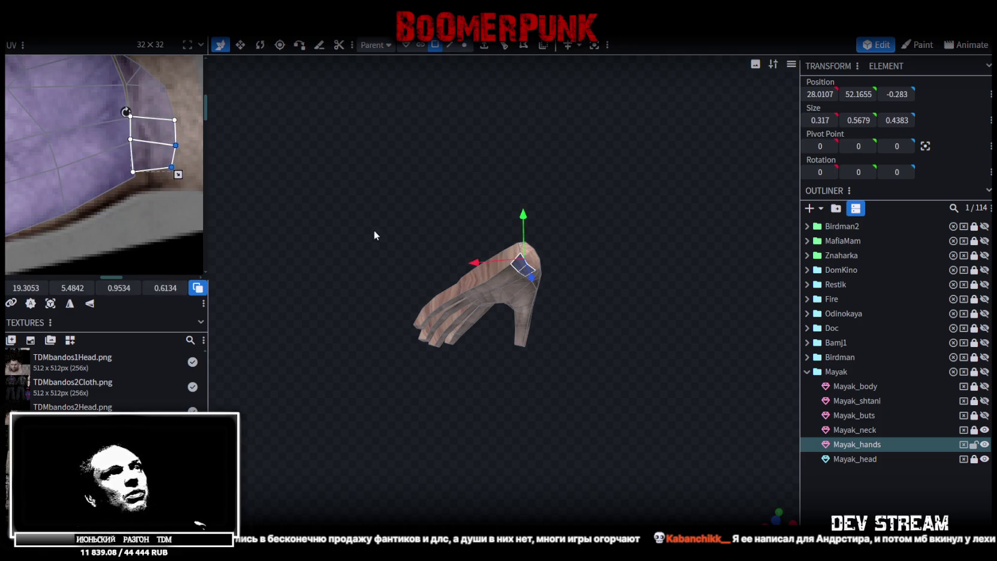
{"action": "scroll", "coordinate": [637, 326], "scroll_direction": "up", "scroll_amount": 1}
{"action": "left_click", "coordinate": [870, 503]}
{"action": "mouse_move", "coordinate": [440, 206]}
{"action": "left_mouse_down"}
{"action": "mouse_move", "coordinate": [510, 293]}
{"action": "mouse_move", "coordinate": [586, 279]}
{"action": "mouse_move", "coordinate": [582, 260]}
{"action": "left_mouse_up"}
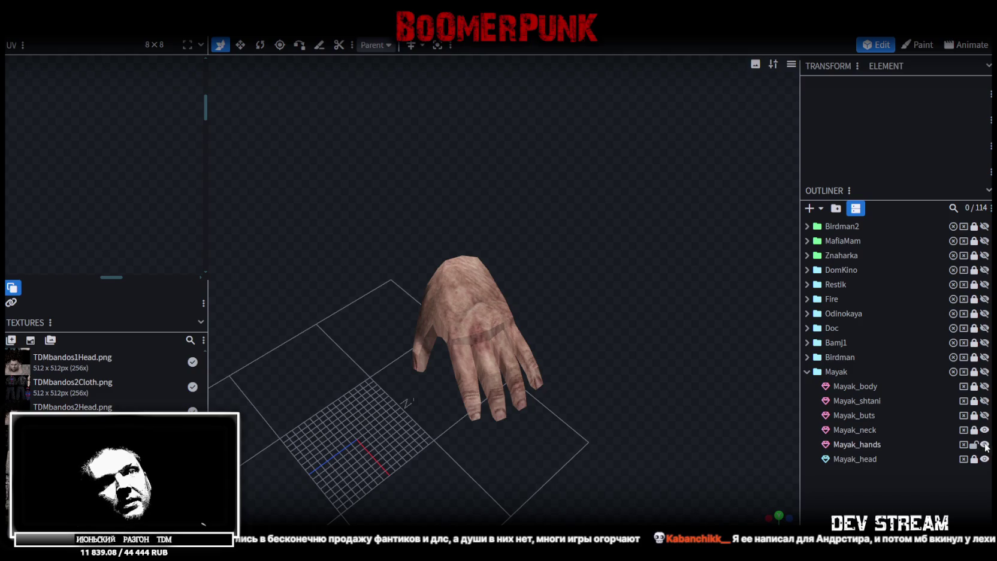
Save the Mayak model file
{"action": "key", "text": "ctrl+s"}
{"action": "scroll", "coordinate": [505, 334], "scroll_direction": "down", "scroll_amount": 4}
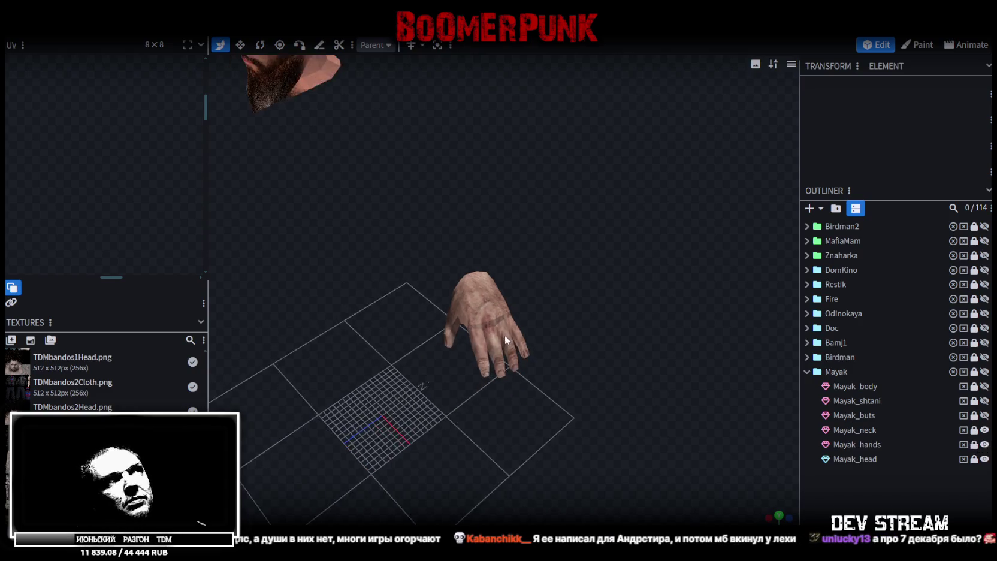
{"action": "mouse_move", "coordinate": [506, 330]}
{"action": "left_mouse_down"}
{"action": "mouse_move", "coordinate": [442, 348]}
{"action": "mouse_move", "coordinate": [527, 271]}
{"action": "mouse_move", "coordinate": [564, 276]}
{"action": "mouse_move", "coordinate": [529, 299]}
{"action": "left_mouse_up"}
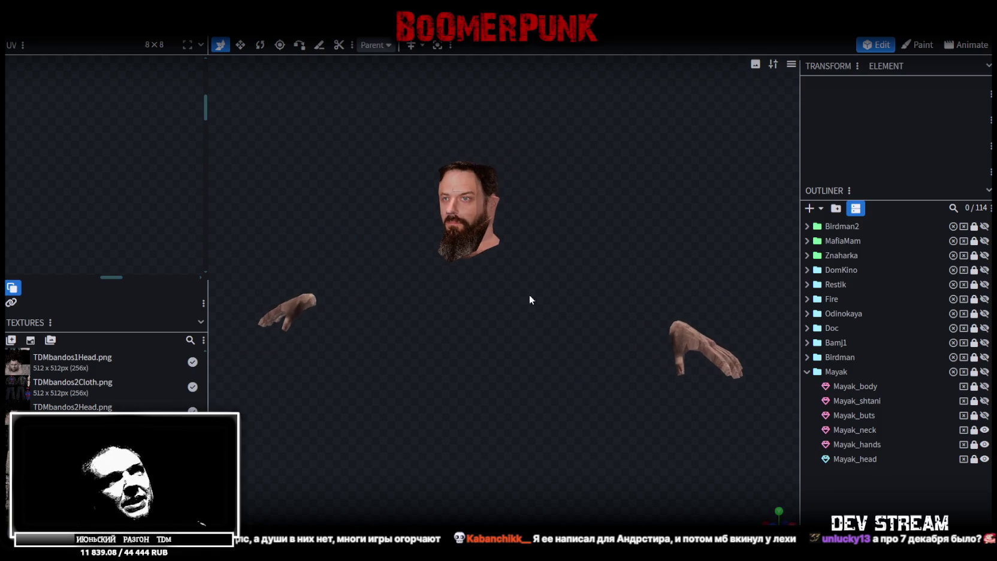
Show and unlock Mayak_buts in the Outliner, then select the boots
{"action": "left_click", "coordinate": [984, 415]}
{"action": "scroll", "coordinate": [517, 424], "scroll_direction": "down", "scroll_amount": 5}
{"action": "scroll", "coordinate": [503, 372], "scroll_direction": "up", "scroll_amount": 5}
{"action": "mouse_move", "coordinate": [551, 359]}
{"action": "left_mouse_down"}
{"action": "mouse_move", "coordinate": [594, 329]}
{"action": "mouse_move", "coordinate": [634, 340]}
{"action": "mouse_move", "coordinate": [637, 312]}
{"action": "mouse_move", "coordinate": [549, 343]}
{"action": "mouse_move", "coordinate": [545, 387]}
{"action": "left_mouse_up"}
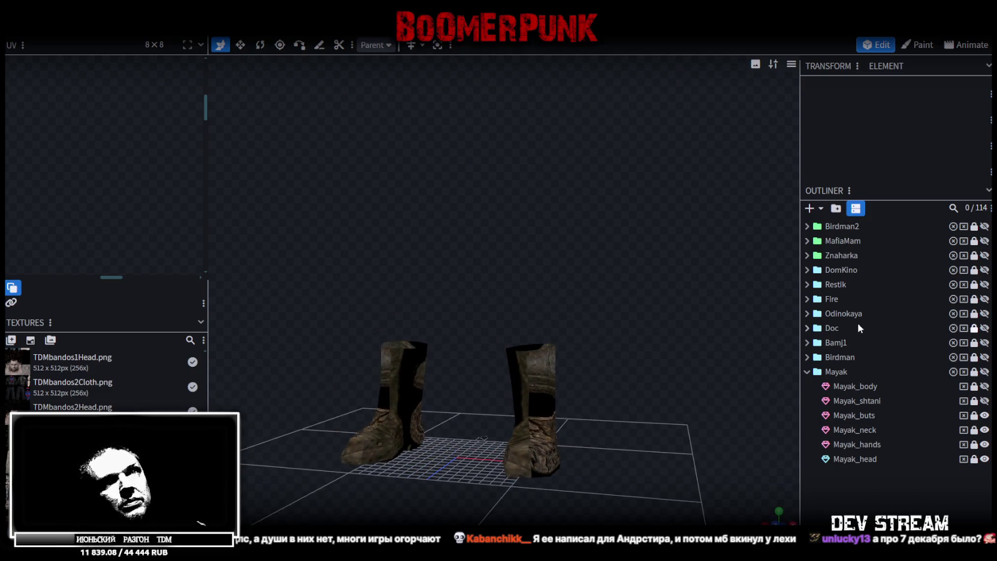
{"action": "left_click", "coordinate": [976, 417]}
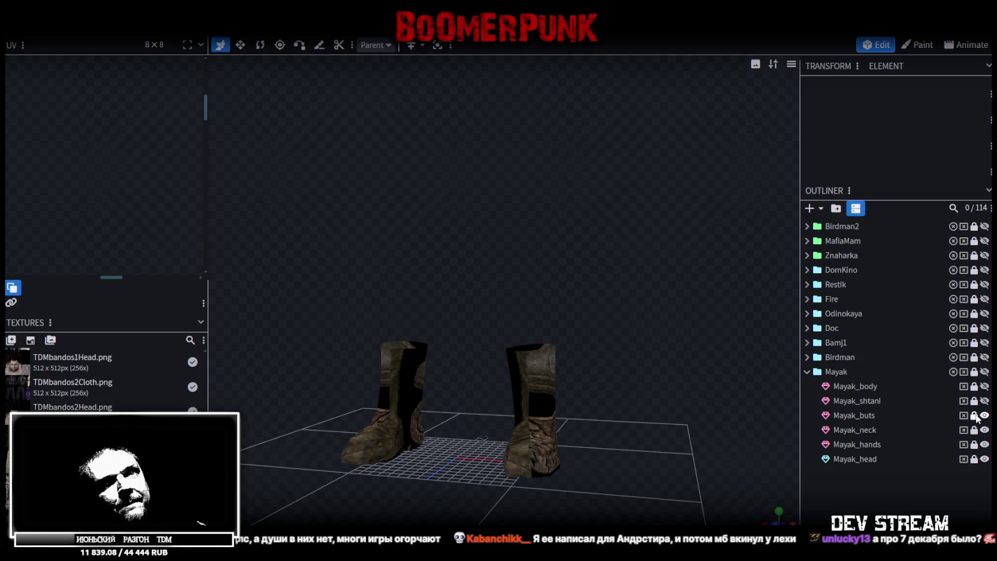
{"action": "left_click", "coordinate": [852, 415]}
Select all boot UV faces, re-project them from the straight side view and mirror the island
{"action": "scroll", "coordinate": [89, 208], "scroll_direction": "down", "scroll_amount": 6}
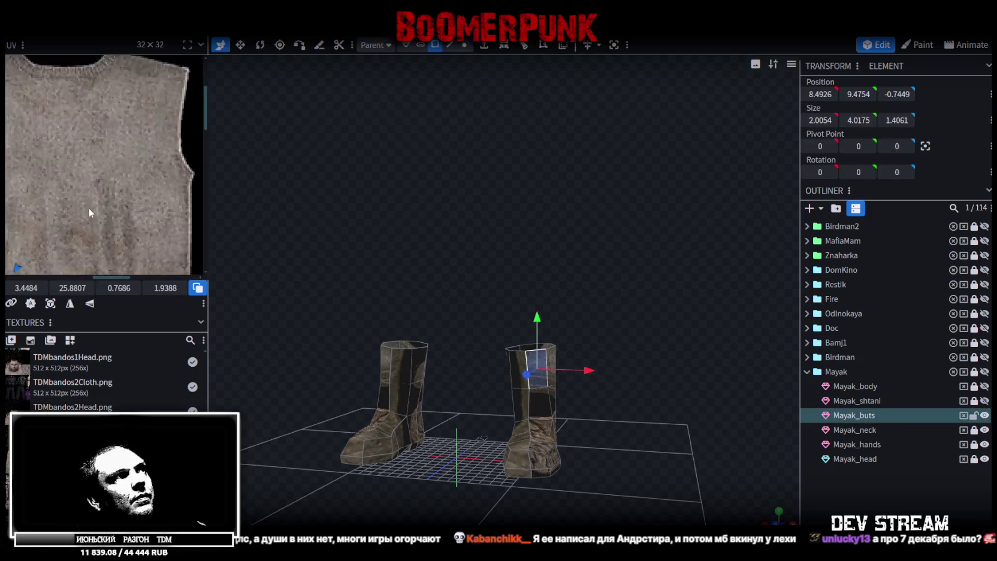
{"action": "scroll", "coordinate": [99, 187], "scroll_direction": "up", "scroll_amount": 2}
{"action": "scroll", "coordinate": [101, 184], "scroll_direction": "up", "scroll_amount": 4}
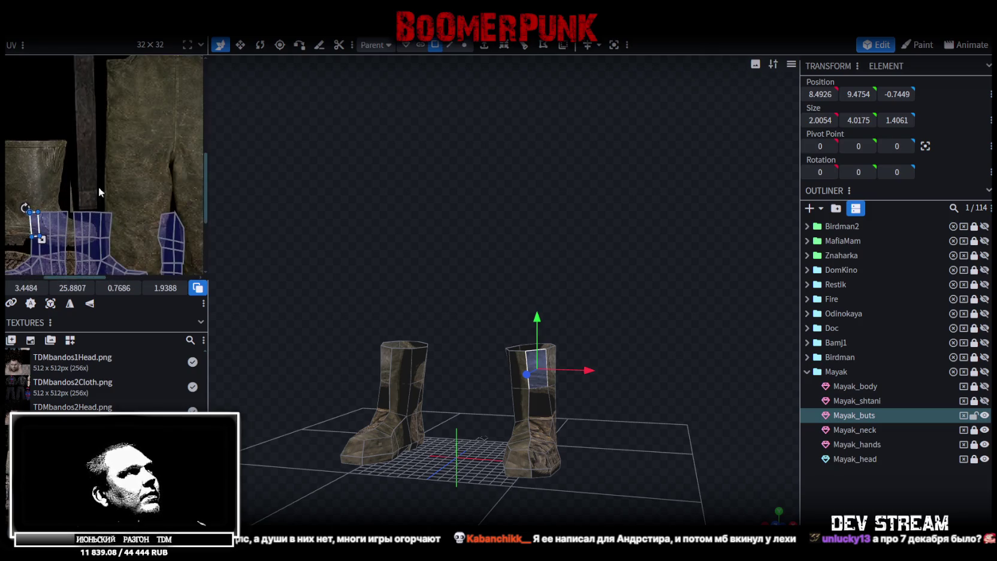
{"action": "scroll", "coordinate": [93, 123], "scroll_direction": "down", "scroll_amount": 1}
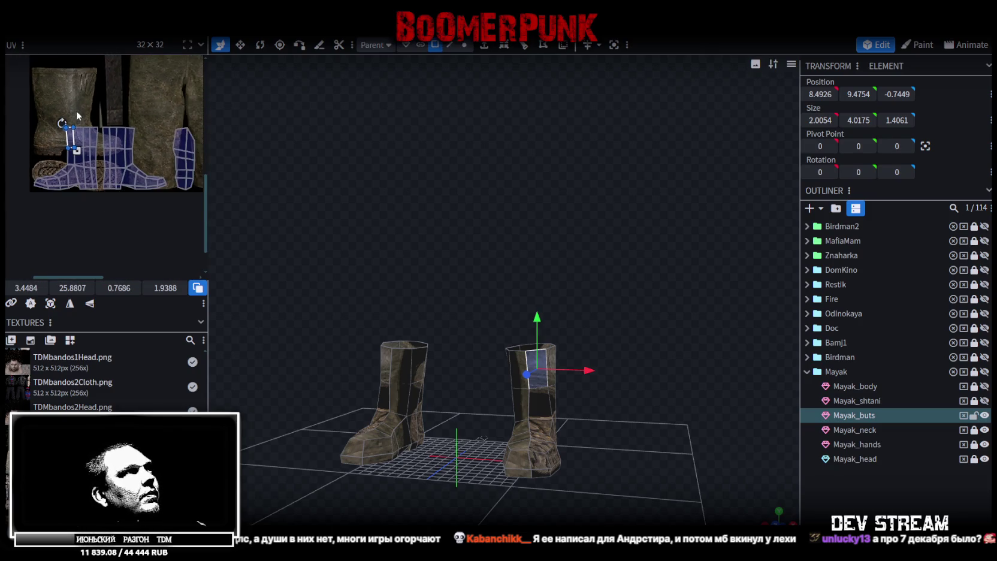
{"action": "scroll", "coordinate": [66, 111], "scroll_direction": "down", "scroll_amount": 1}
{"action": "scroll", "coordinate": [66, 111], "scroll_direction": "left", "scroll_amount": 1}
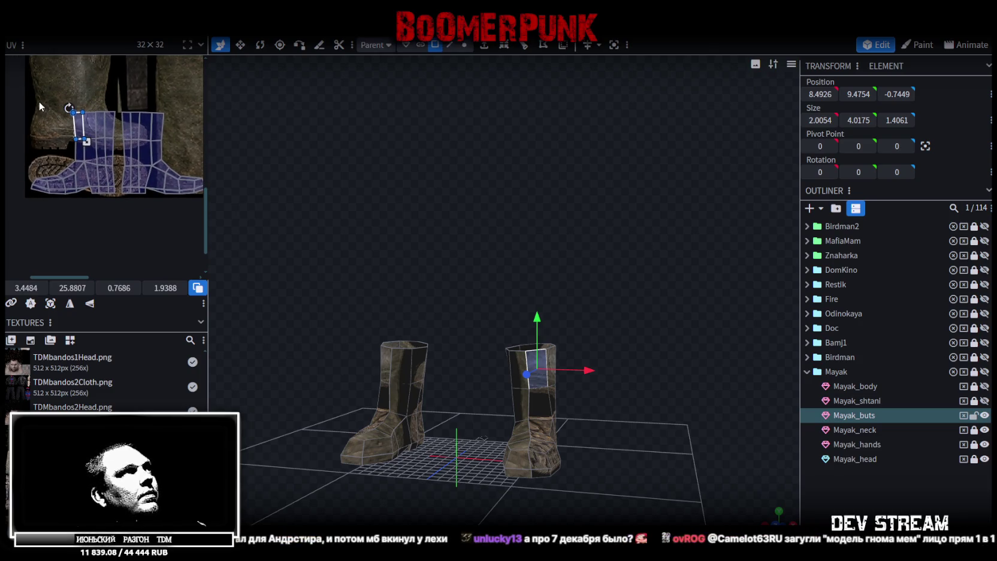
{"action": "left_click_drag", "start_coordinate": [659, 366], "coordinate": [570, 312]}
{"action": "scroll", "coordinate": [75, 160], "scroll_direction": "down", "scroll_amount": 1}
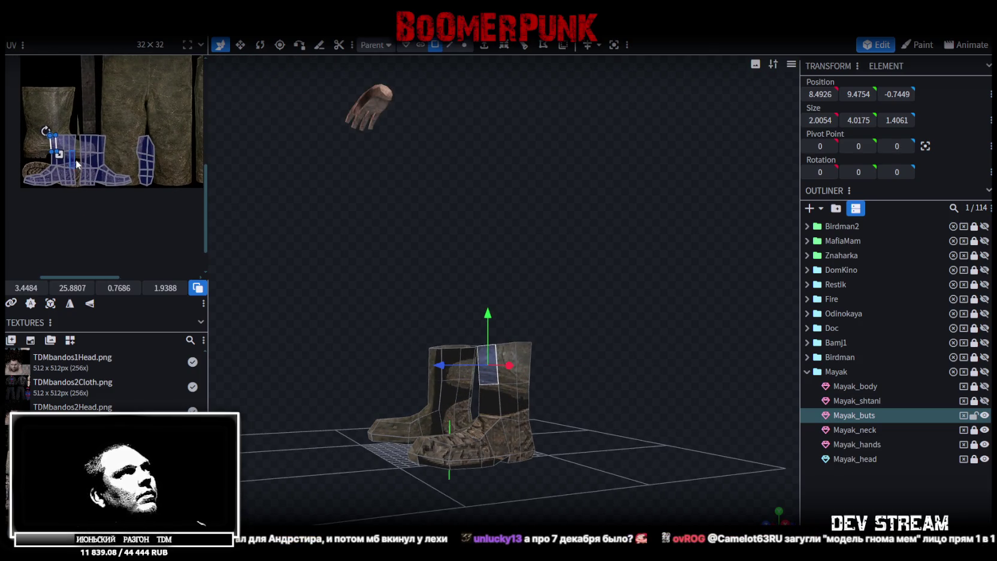
{"action": "mouse_move", "coordinate": [133, 125]}
{"action": "left_mouse_down"}
{"action": "mouse_move", "coordinate": [107, 202]}
{"action": "mouse_move", "coordinate": [6, 207]}
{"action": "left_mouse_up"}
{"action": "key", "text": "3"}
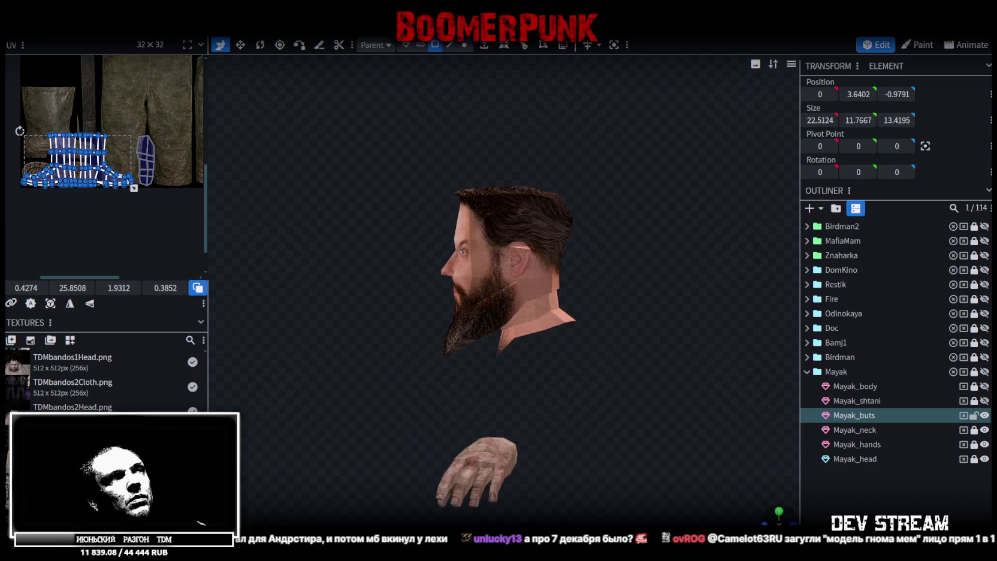
{"action": "left_click", "coordinate": [51, 304]}
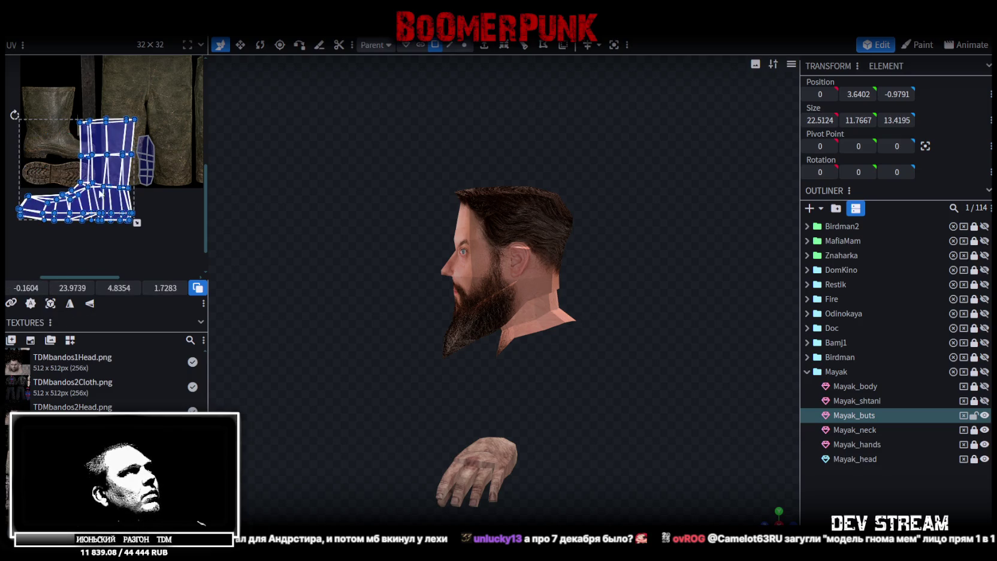
{"action": "left_click", "coordinate": [70, 304]}
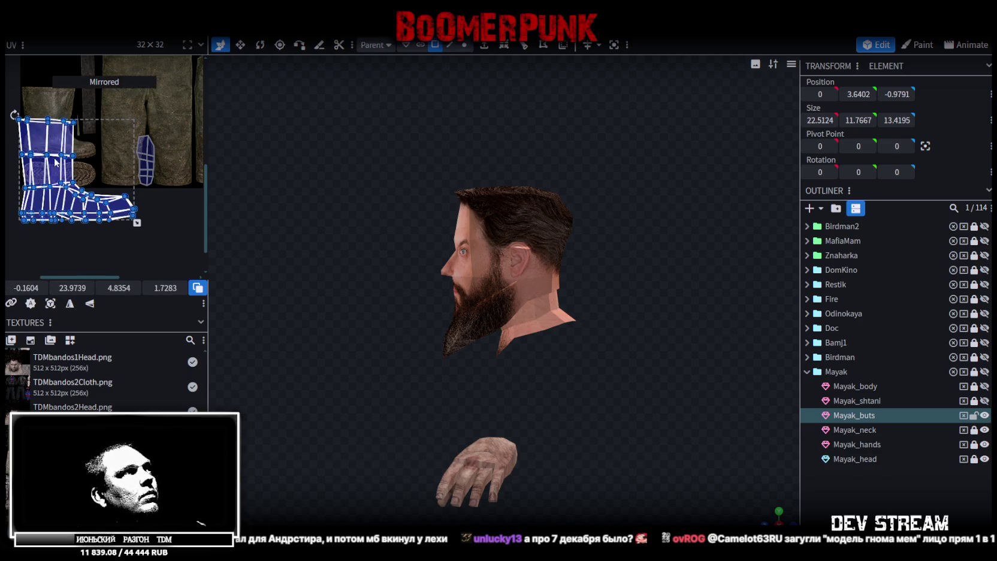
Scale and move the boot UV island over the boot image in the texture
{"action": "left_click_drag", "start_coordinate": [54, 163], "coordinate": [60, 133]}
{"action": "mouse_move", "coordinate": [143, 190]}
{"action": "left_mouse_down"}
{"action": "mouse_move", "coordinate": [105, 177]}
{"action": "mouse_move", "coordinate": [105, 156]}
{"action": "left_mouse_up"}
{"action": "scroll", "coordinate": [50, 136], "scroll_direction": "up", "scroll_amount": 3}
{"action": "scroll", "coordinate": [92, 132], "scroll_direction": "up", "scroll_amount": 2}
{"action": "left_click_drag", "start_coordinate": [105, 208], "coordinate": [90, 122]}
{"action": "scroll", "coordinate": [90, 123], "scroll_direction": "down", "scroll_amount": 3}
{"action": "scroll", "coordinate": [191, 199], "scroll_direction": "up", "scroll_amount": 2}
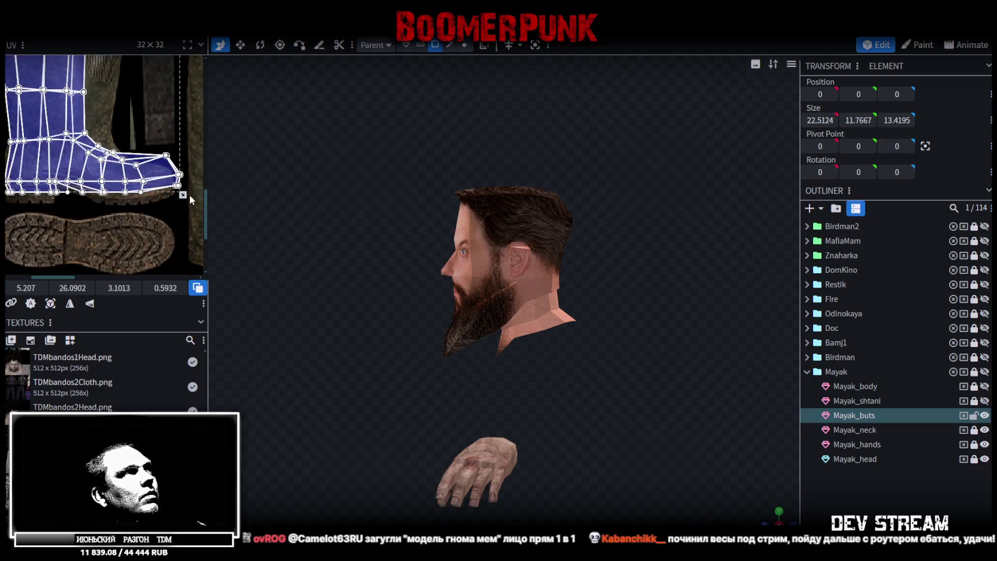
{"action": "mouse_move", "coordinate": [183, 195]}
{"action": "left_mouse_down"}
{"action": "mouse_move", "coordinate": [174, 203]}
{"action": "mouse_move", "coordinate": [163, 184]}
{"action": "left_mouse_up"}
Refine the heel and foot-edge UV vertices, pulling one up toward the ankle
{"action": "scroll", "coordinate": [173, 180], "scroll_direction": "up", "scroll_amount": 3}
{"action": "left_click", "coordinate": [145, 182]}
{"action": "left_click", "coordinate": [117, 179]}
{"action": "scroll", "coordinate": [117, 180], "scroll_direction": "up", "scroll_amount": 3}
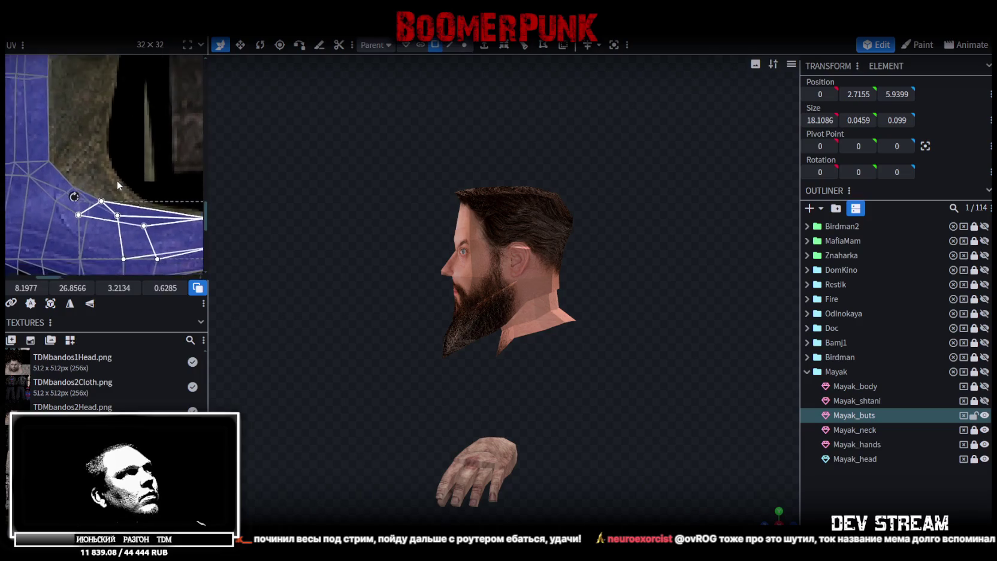
{"action": "left_click", "coordinate": [94, 206]}
{"action": "left_click", "coordinate": [131, 203], "text": "shift"}
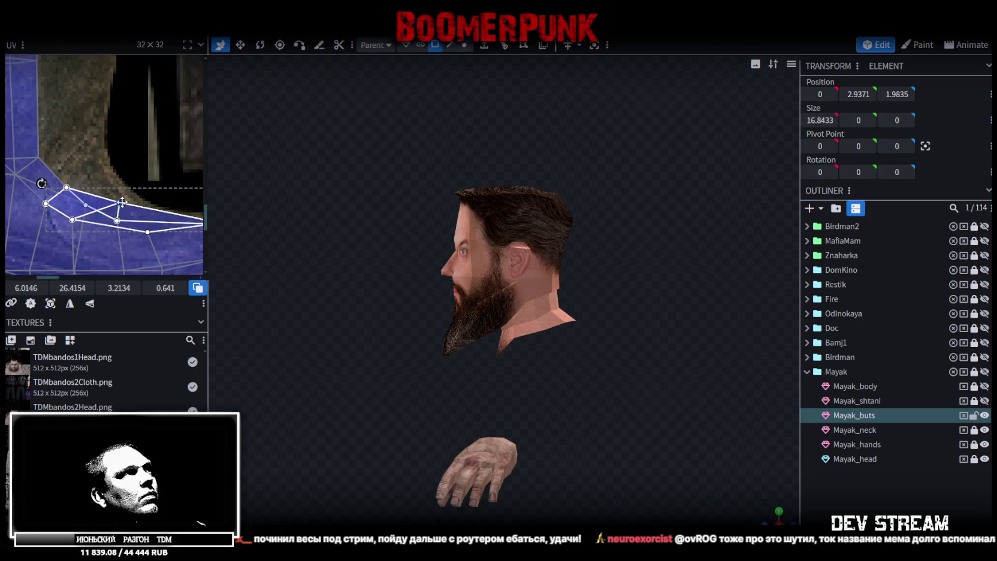
{"action": "left_click_drag", "start_coordinate": [132, 204], "coordinate": [133, 205]}
{"action": "left_click", "coordinate": [66, 187]}
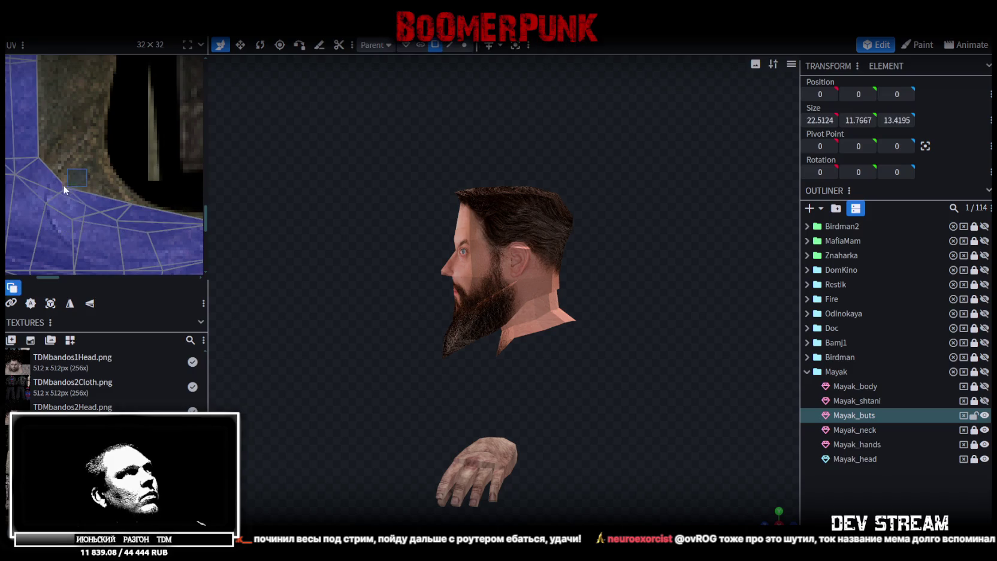
{"action": "mouse_move", "coordinate": [66, 188]}
{"action": "left_mouse_down"}
{"action": "mouse_move", "coordinate": [97, 170]}
{"action": "mouse_move", "coordinate": [114, 181]}
{"action": "left_mouse_up"}
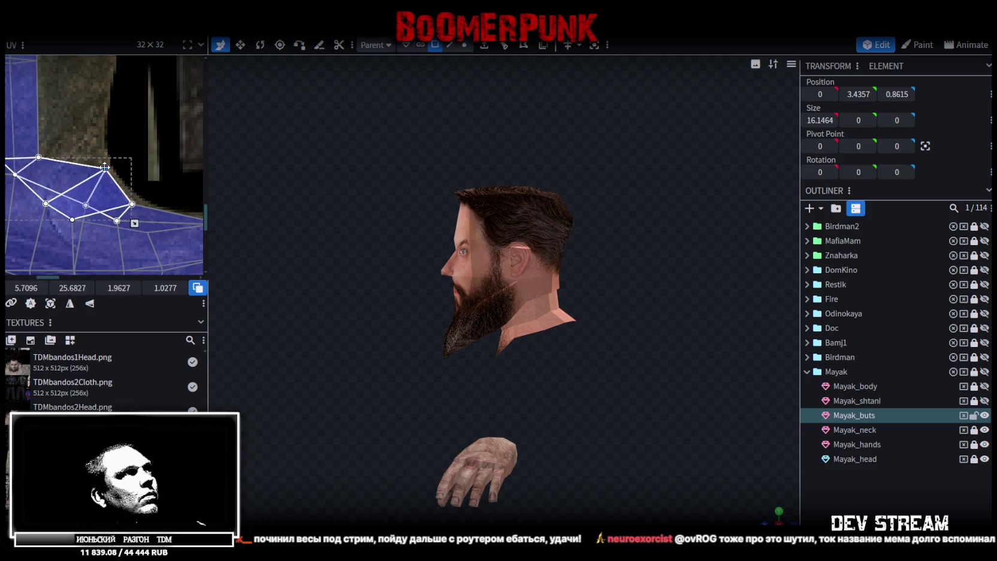
Widen the boot shaft UV faces and stretch a shaft face's top-right corner outward
{"action": "scroll", "coordinate": [68, 121], "scroll_direction": "up", "scroll_amount": 3}
{"action": "scroll", "coordinate": [83, 107], "scroll_direction": "down", "scroll_amount": 2}
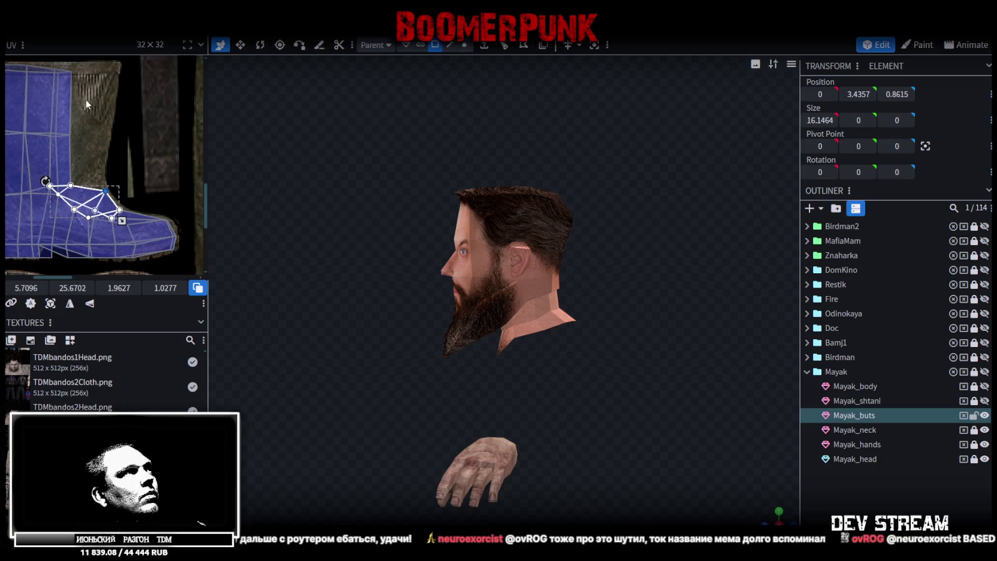
{"action": "double_click", "coordinate": [68, 189]}
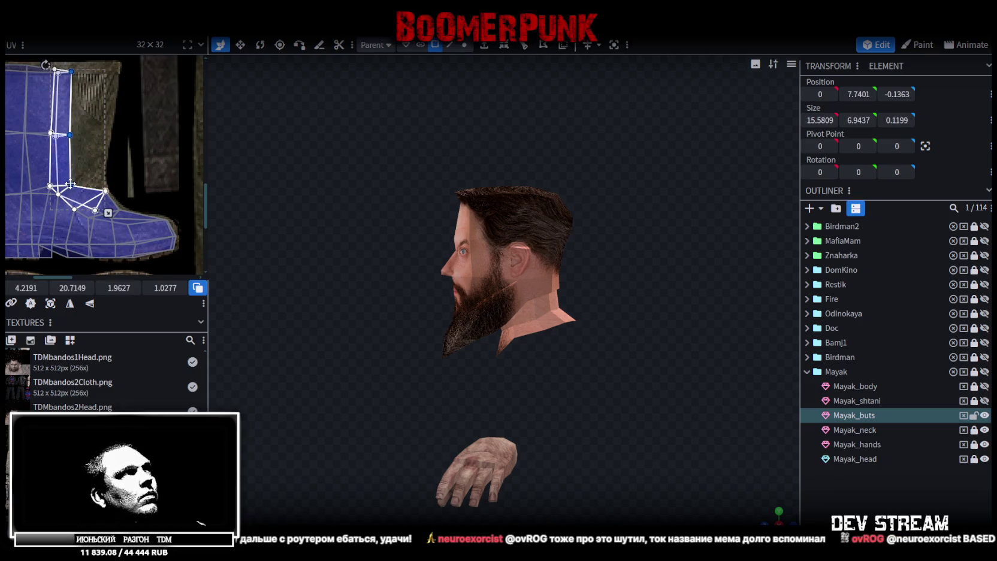
{"action": "left_click_drag", "start_coordinate": [87, 184], "coordinate": [118, 178]}
{"action": "scroll", "coordinate": [59, 158], "scroll_direction": "down", "scroll_amount": 1}
{"action": "scroll", "coordinate": [75, 108], "scroll_direction": "down", "scroll_amount": 1}
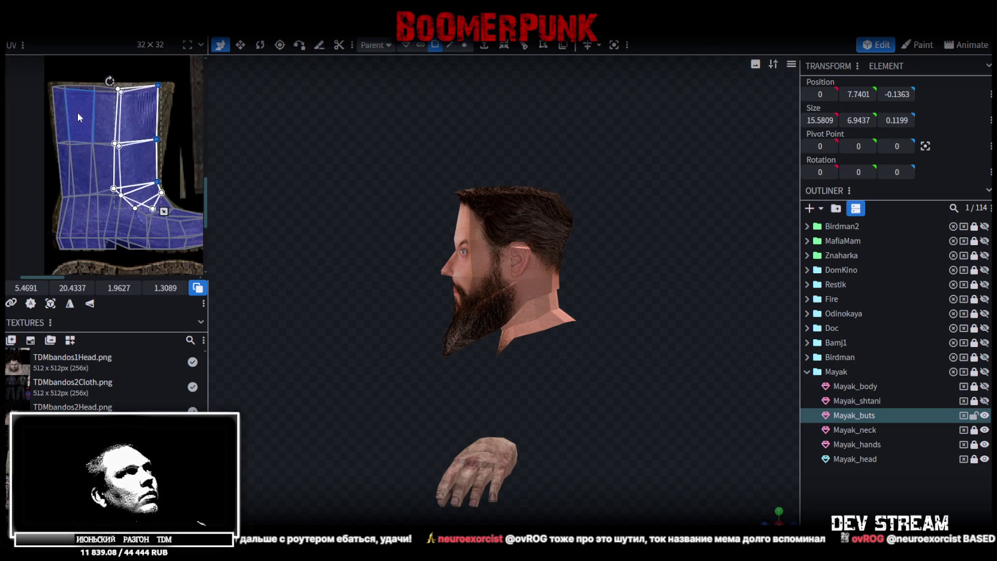
{"action": "scroll", "coordinate": [81, 157], "scroll_direction": "up", "scroll_amount": 3}
{"action": "left_click", "coordinate": [93, 127]}
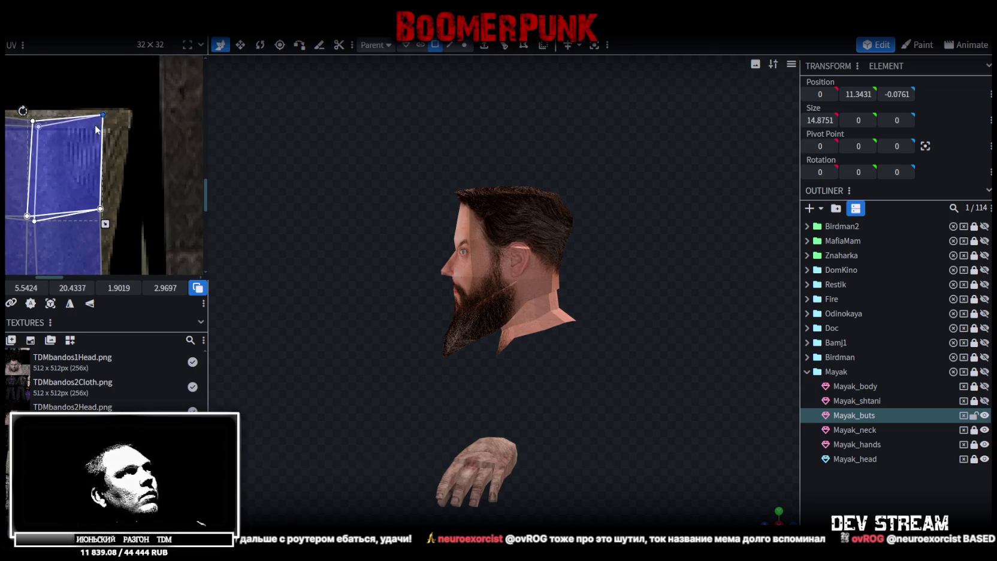
{"action": "left_click_drag", "start_coordinate": [102, 114], "coordinate": [128, 114]}
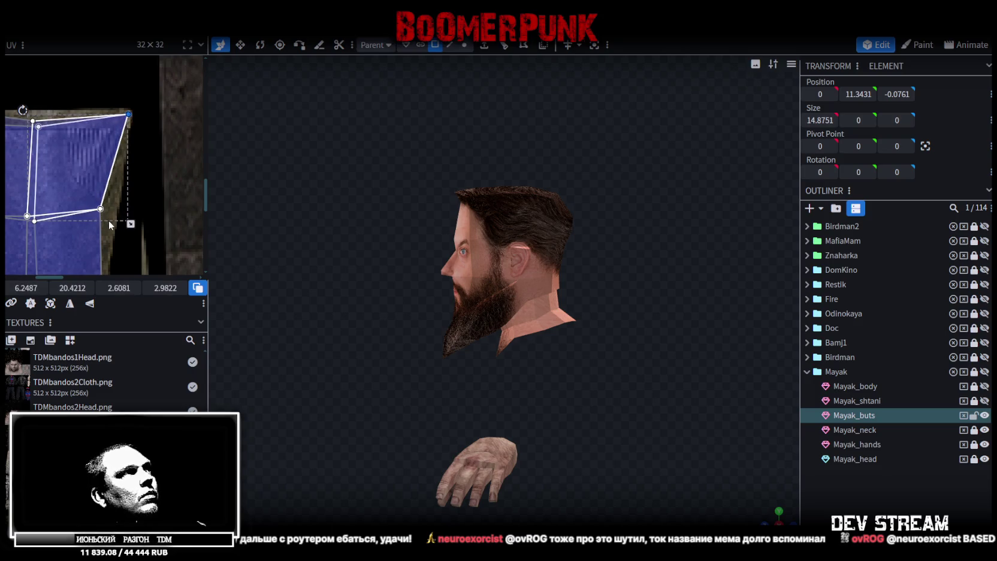
{"action": "left_click_drag", "start_coordinate": [94, 202], "coordinate": [107, 207]}
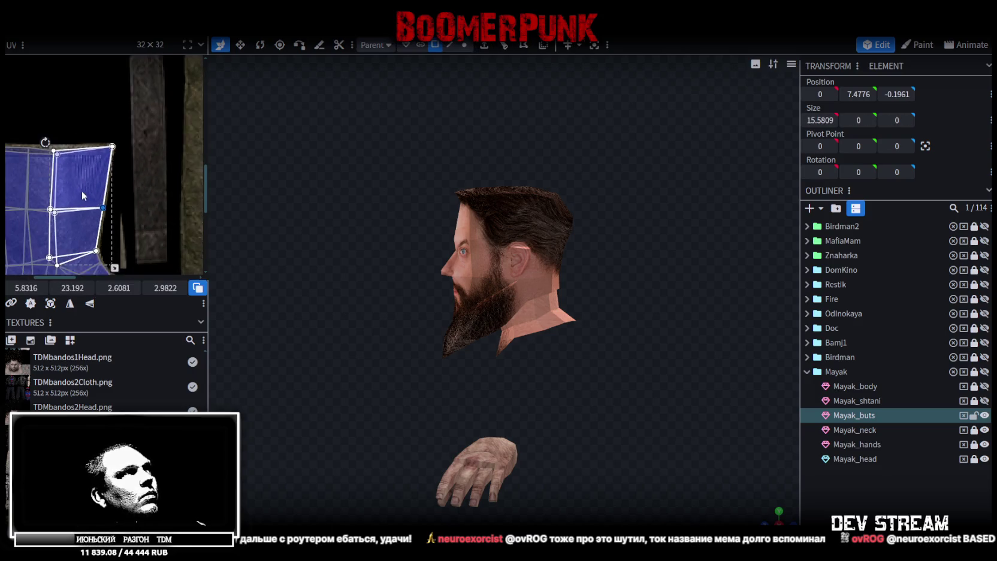
Reshape the shaft's top-left and neighbouring UV edges upward to fit the boot texture
{"action": "scroll", "coordinate": [84, 167], "scroll_direction": "down", "scroll_amount": 1}
{"action": "scroll", "coordinate": [76, 155], "scroll_direction": "up", "scroll_amount": 1}
{"action": "key", "text": "ctrl+a"}
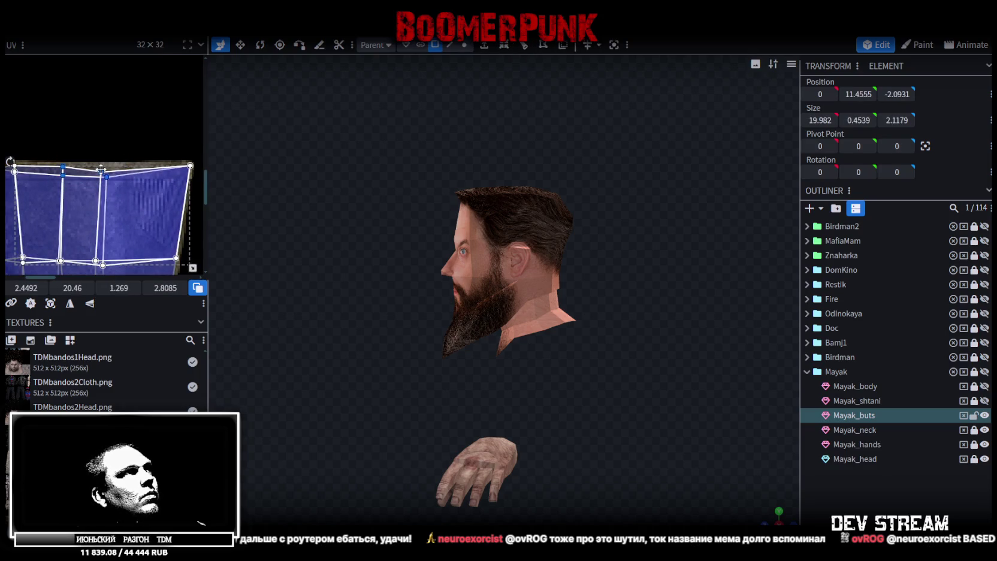
{"action": "left_click", "coordinate": [63, 164]}
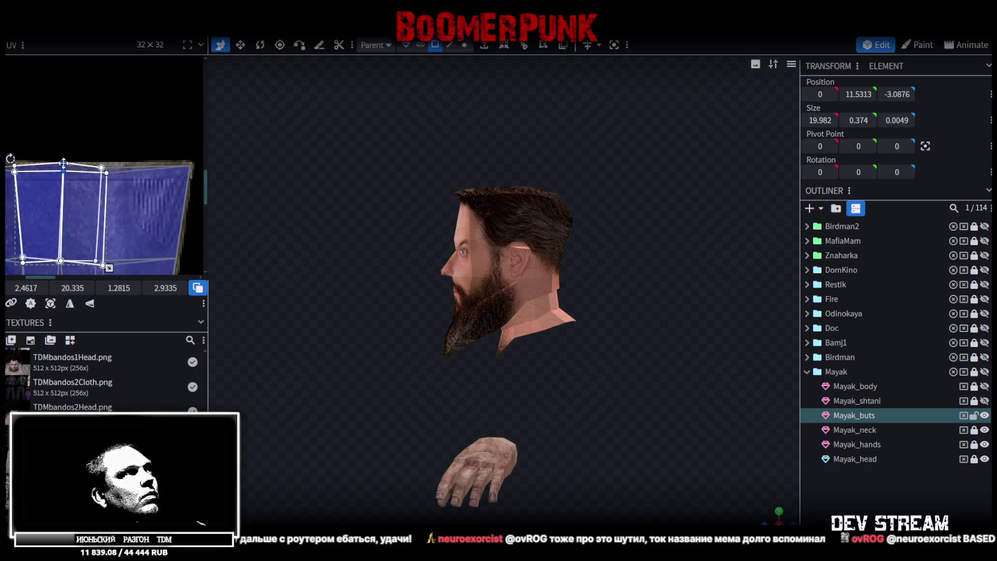
{"action": "scroll", "coordinate": [64, 165], "scroll_direction": "left", "scroll_amount": 5}
{"action": "left_click", "coordinate": [96, 170]}
{"action": "mouse_move", "coordinate": [96, 170]}
{"action": "left_mouse_down"}
{"action": "mouse_move", "coordinate": [83, 160]}
{"action": "mouse_move", "coordinate": [94, 98]}
{"action": "mouse_move", "coordinate": [90, 141]}
{"action": "left_mouse_up"}
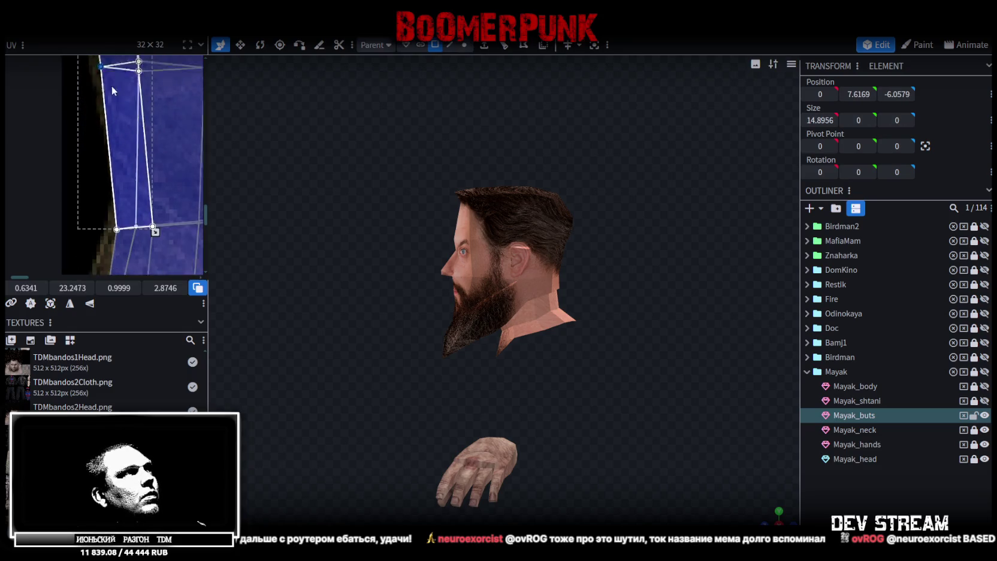
{"action": "left_click", "coordinate": [108, 190]}
{"action": "left_click", "coordinate": [144, 187], "text": "shift"}
{"action": "mouse_move", "coordinate": [144, 187]}
{"action": "left_mouse_down"}
{"action": "mouse_move", "coordinate": [158, 165]}
{"action": "mouse_move", "coordinate": [98, 157]}
{"action": "left_mouse_up"}
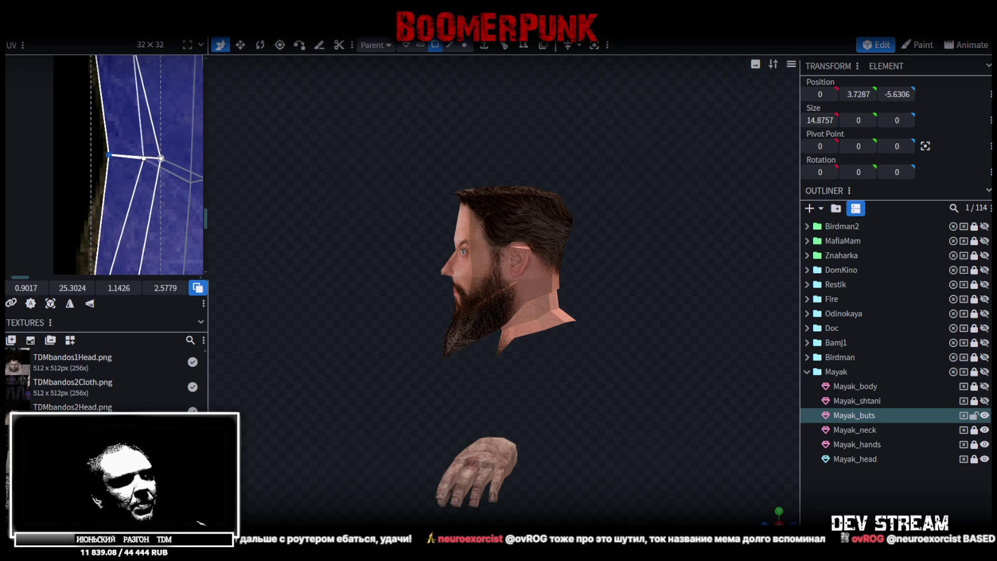
{"action": "key", "text": "alt+Tab"}
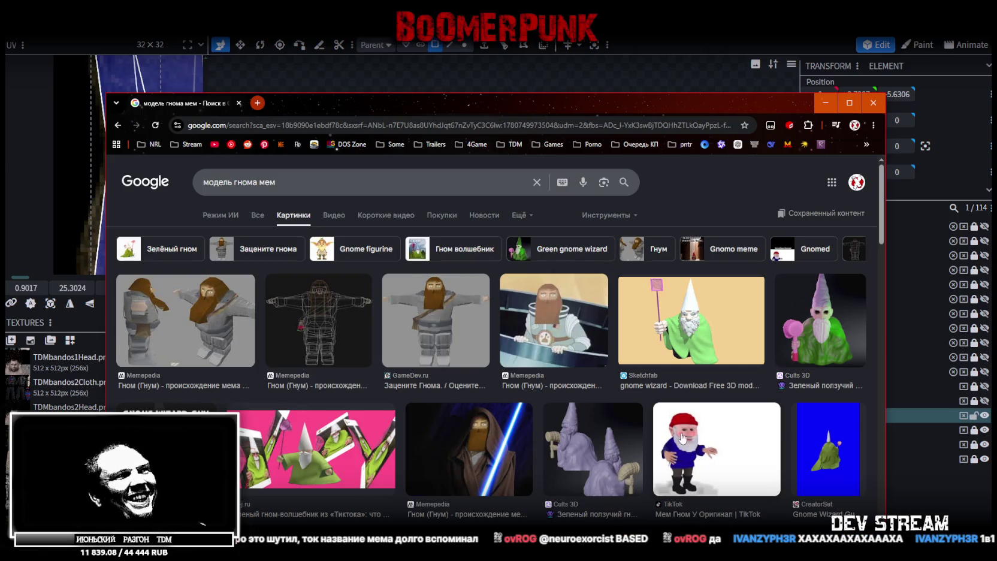
Move the gnome meme browser window aside and return to Blockbench
{"action": "left_click_drag", "start_coordinate": [546, 107], "coordinate": [537, 91]}
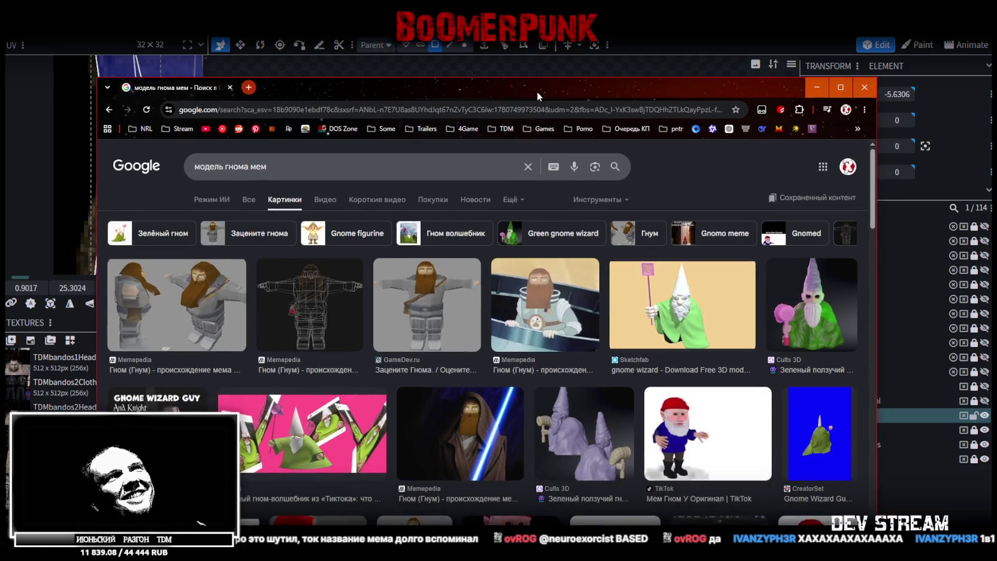
{"action": "key", "text": "alt+Tab"}
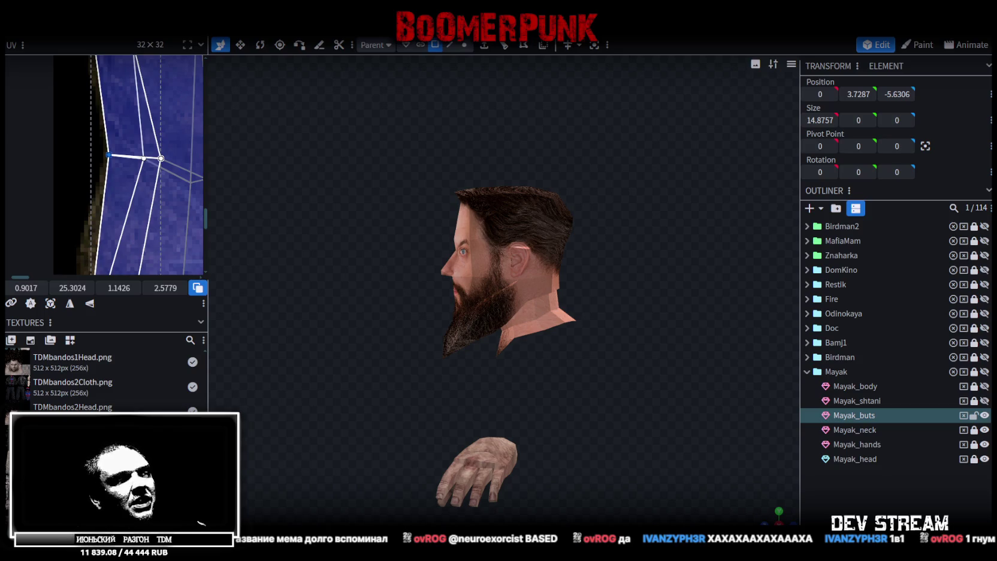
Nudge boot UV vertices and stretch a boot face rightward to fit the texture
{"action": "scroll", "coordinate": [402, 367], "scroll_direction": "down", "scroll_amount": 2}
{"action": "scroll", "coordinate": [155, 175], "scroll_direction": "down", "scroll_amount": 5}
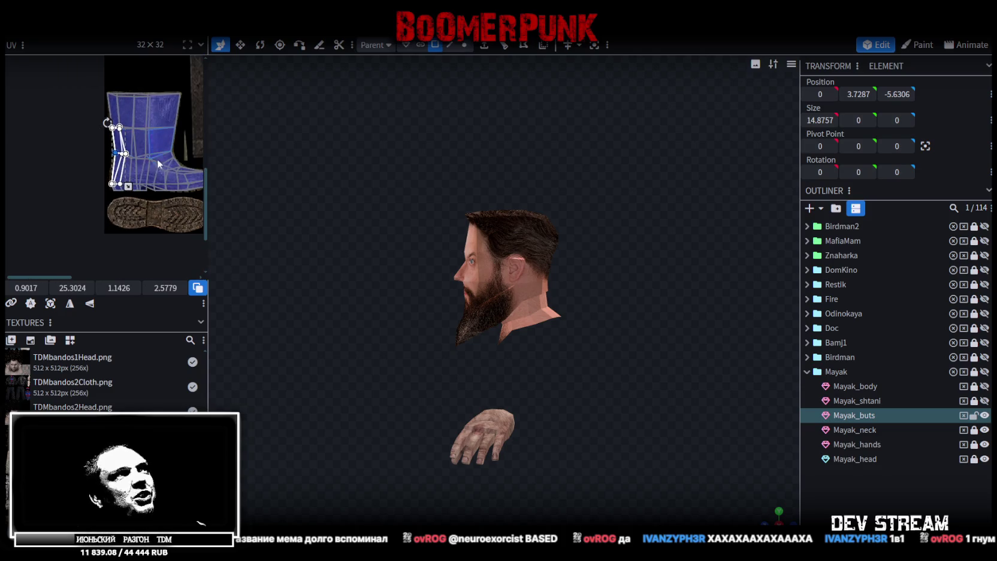
{"action": "scroll", "coordinate": [126, 172], "scroll_direction": "up", "scroll_amount": 6}
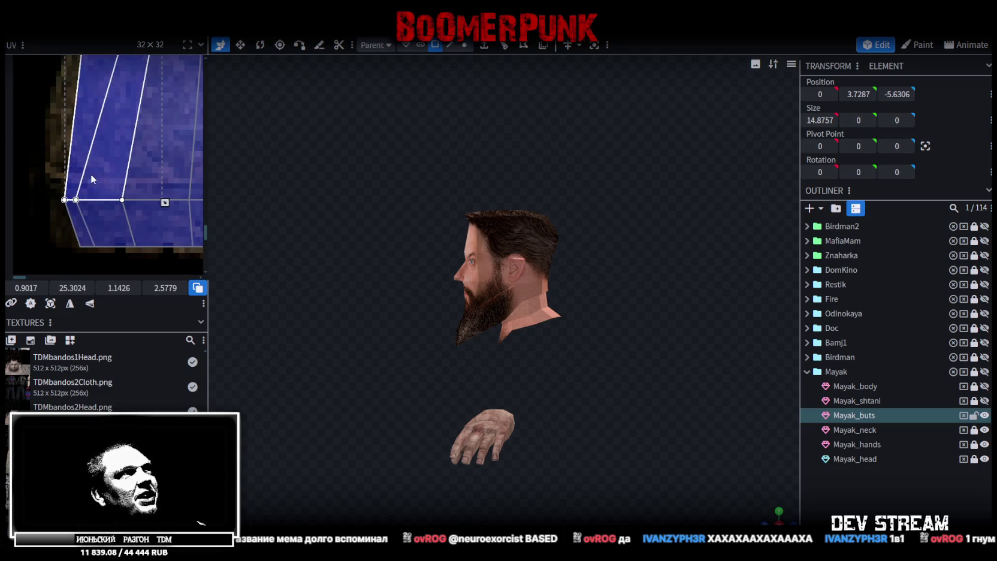
{"action": "left_click", "coordinate": [65, 250]}
{"action": "left_click", "coordinate": [99, 210]}
{"action": "left_click_drag", "start_coordinate": [99, 210], "coordinate": [101, 204]}
{"action": "left_click", "coordinate": [57, 202]}
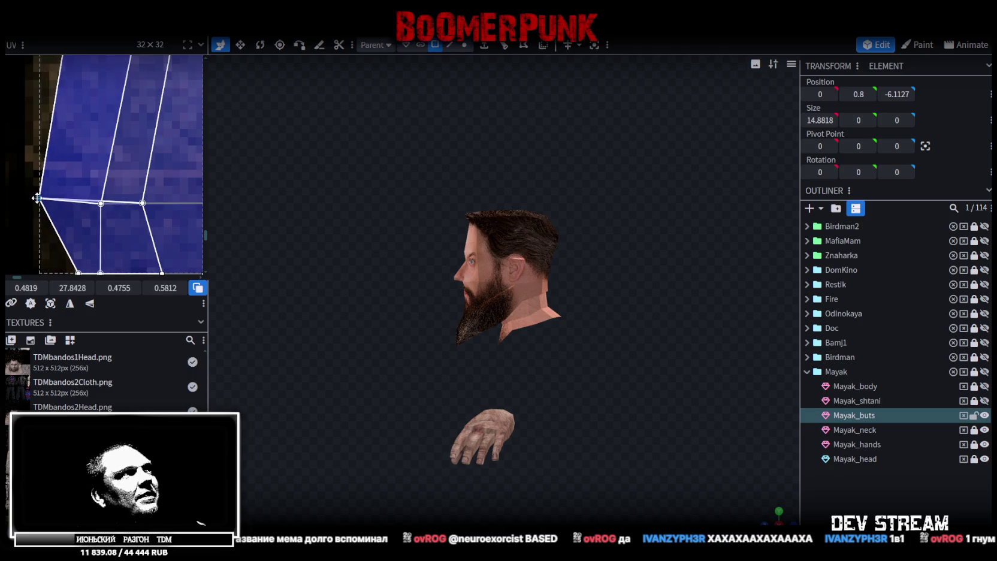
{"action": "scroll", "coordinate": [53, 203], "scroll_direction": "down", "scroll_amount": 2}
{"action": "scroll", "coordinate": [59, 187], "scroll_direction": "up", "scroll_amount": 2}
{"action": "left_click", "coordinate": [91, 196]}
{"action": "left_click", "coordinate": [90, 197]}
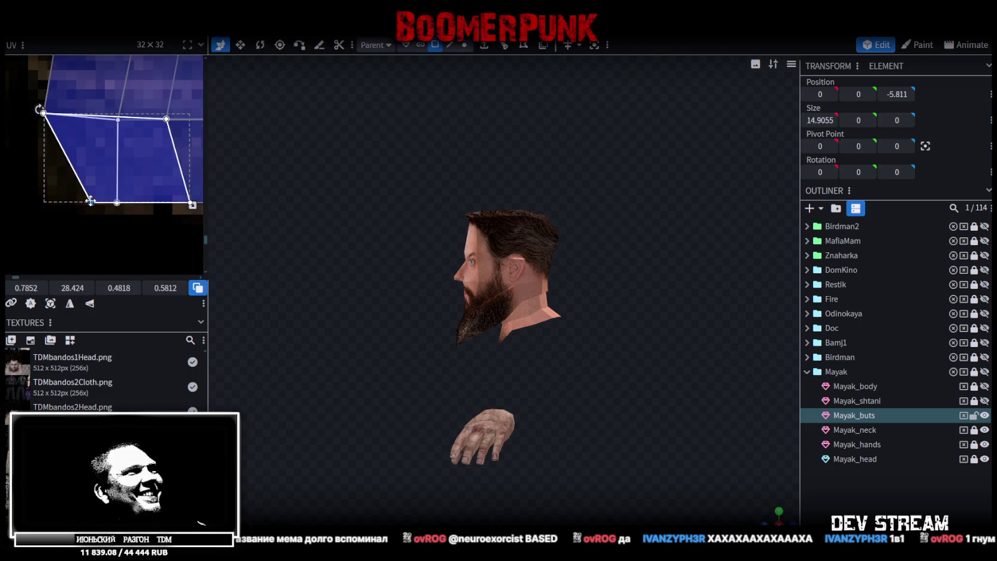
{"action": "left_click_drag", "start_coordinate": [90, 196], "coordinate": [126, 194]}
Shift the thin boot face left and pull heel and sole vertices into place
{"action": "scroll", "coordinate": [126, 194], "scroll_direction": "down", "scroll_amount": 1}
{"action": "scroll", "coordinate": [126, 195], "scroll_direction": "up", "scroll_amount": 3}
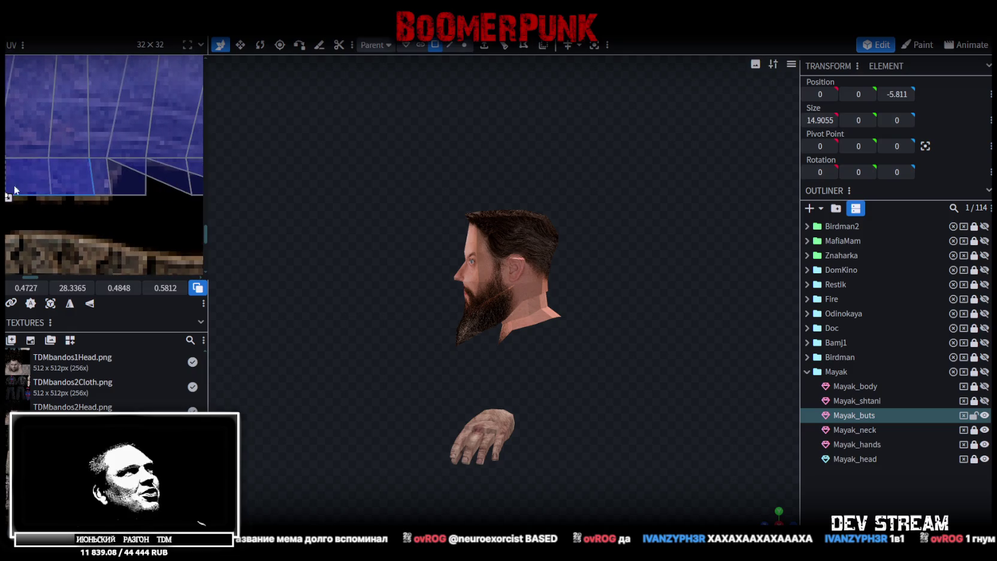
{"action": "left_click", "coordinate": [142, 210]}
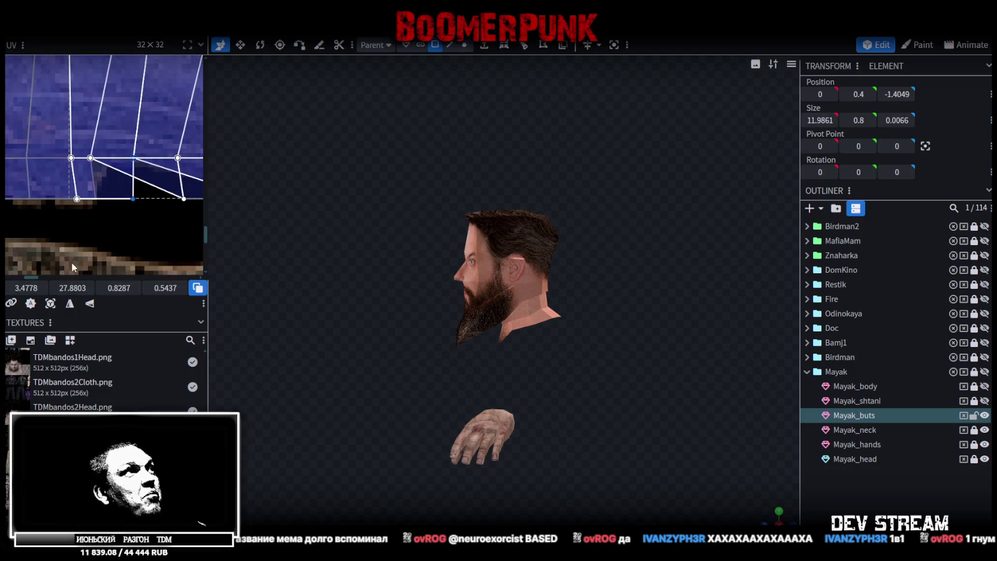
{"action": "left_click_drag", "start_coordinate": [26, 288], "coordinate": [15, 288]}
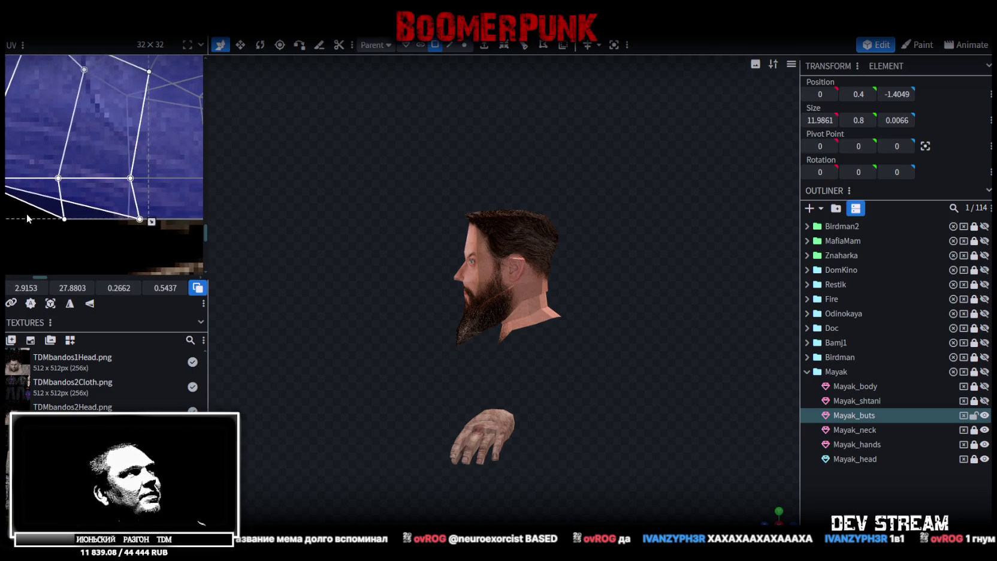
{"action": "left_click", "coordinate": [64, 218]}
{"action": "left_click_drag", "start_coordinate": [63, 218], "coordinate": [97, 178]}
{"action": "scroll", "coordinate": [97, 179], "scroll_direction": "up", "scroll_amount": 2}
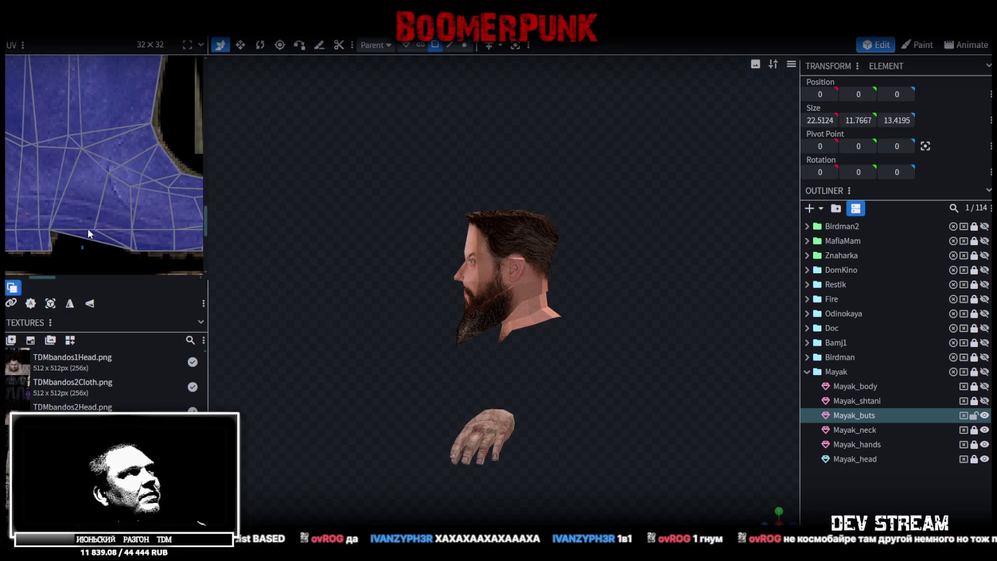
{"action": "left_click", "coordinate": [90, 222], "text": "shift"}
{"action": "left_click_drag", "start_coordinate": [94, 229], "coordinate": [119, 231]}
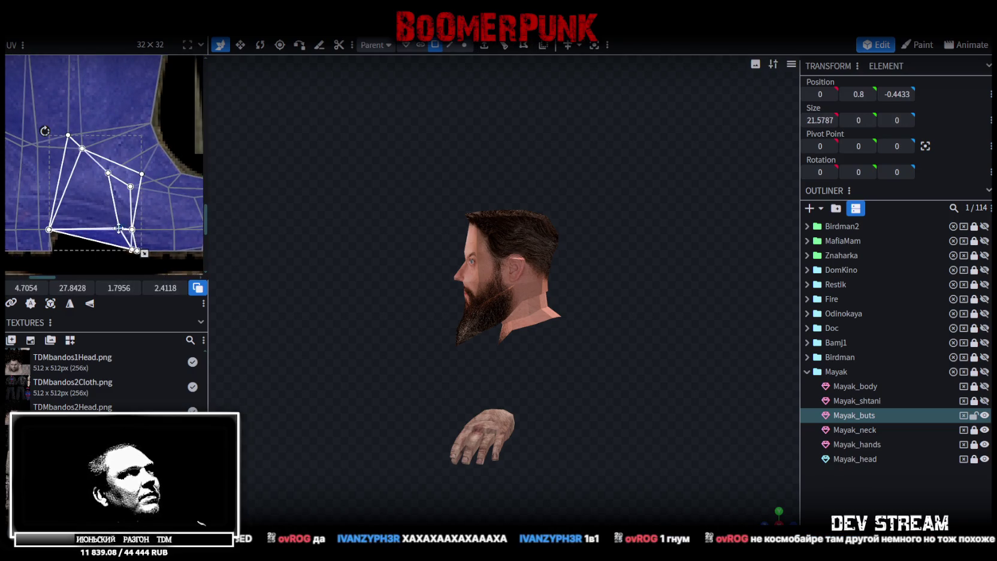
{"action": "scroll", "coordinate": [189, 225], "scroll_direction": "down", "scroll_amount": 2}
{"action": "key", "text": "f"}
{"action": "scroll", "coordinate": [525, 396], "scroll_direction": "up", "scroll_amount": 2}
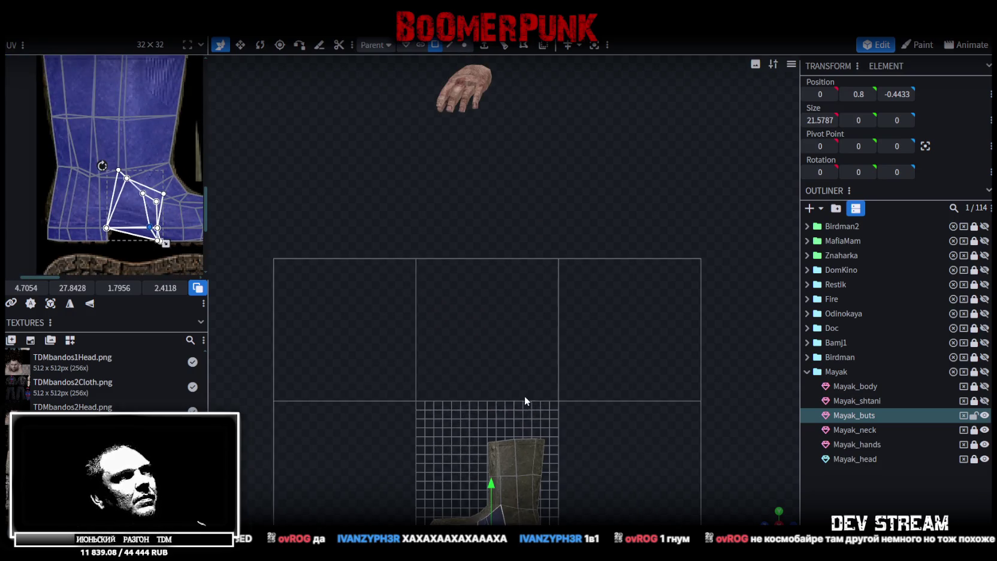
Look down on the boots and stretch the toe face's UV outline to the right
{"action": "mouse_move", "coordinate": [772, 515]}
{"action": "left_mouse_down"}
{"action": "mouse_move", "coordinate": [541, 341]}
{"action": "mouse_move", "coordinate": [491, 171]}
{"action": "mouse_move", "coordinate": [534, 288]}
{"action": "left_mouse_up"}
{"action": "left_click", "coordinate": [534, 291]}
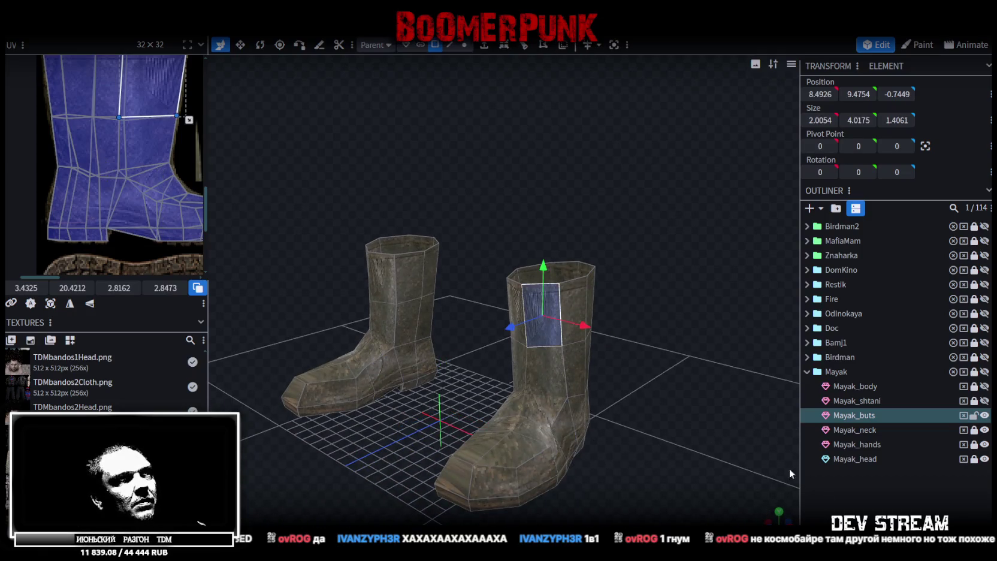
{"action": "left_click", "coordinate": [848, 509]}
{"action": "scroll", "coordinate": [594, 429], "scroll_direction": "up", "scroll_amount": 3}
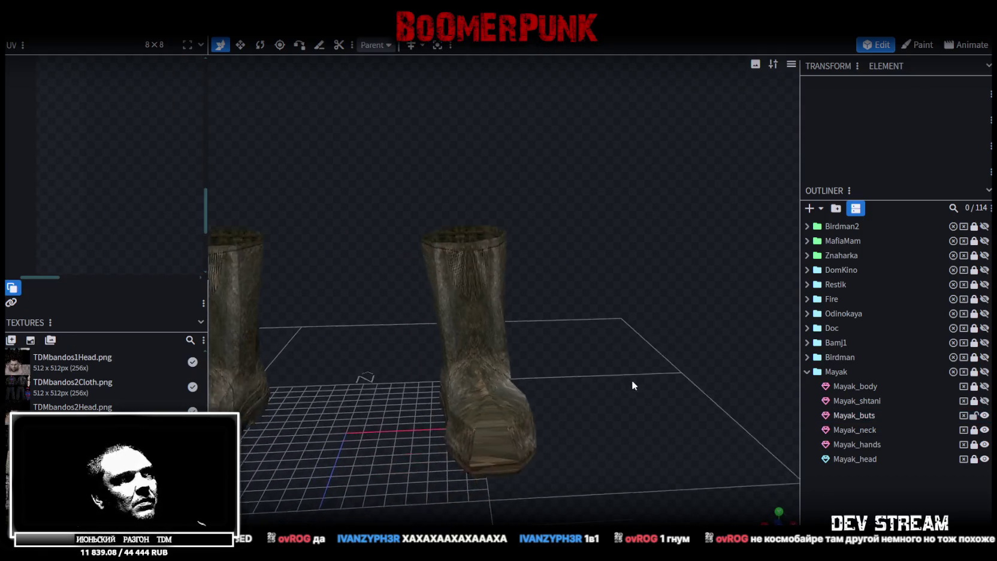
{"action": "left_click_drag", "start_coordinate": [635, 379], "coordinate": [473, 451]}
{"action": "scroll", "coordinate": [10, 159], "scroll_direction": "down", "scroll_amount": 2}
{"action": "scroll", "coordinate": [112, 190], "scroll_direction": "up", "scroll_amount": 6}
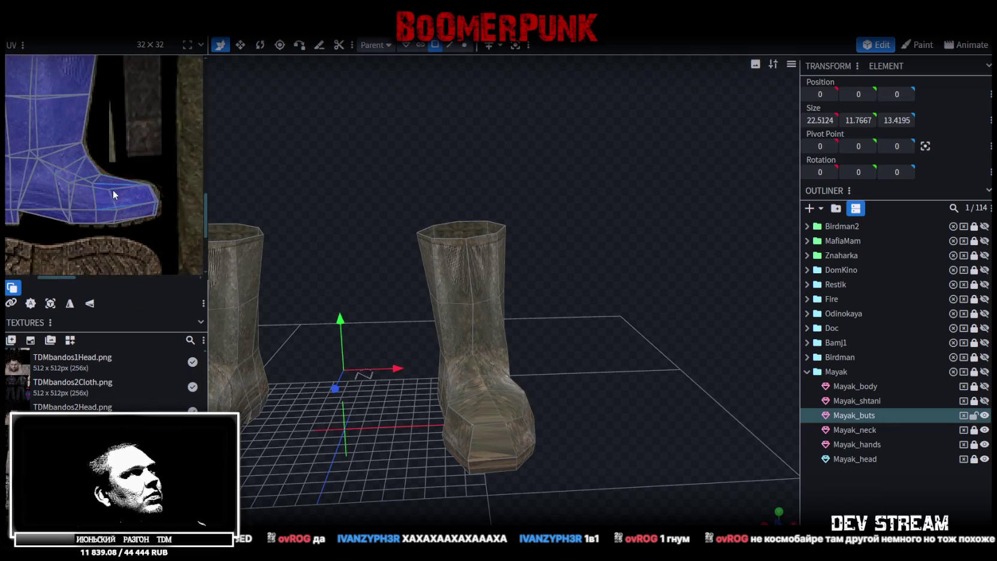
{"action": "left_click", "coordinate": [123, 150]}
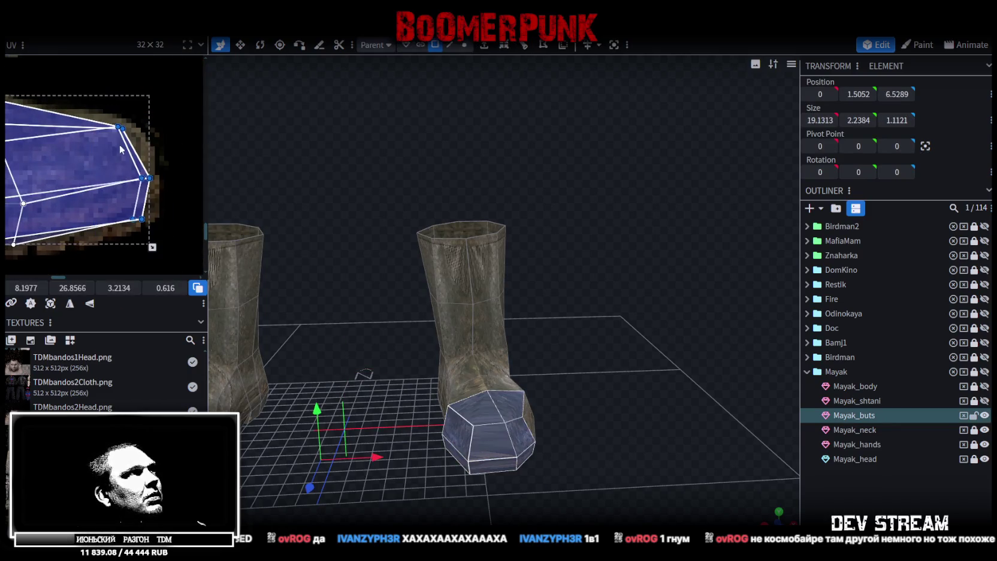
{"action": "scroll", "coordinate": [120, 187], "scroll_direction": "up", "scroll_amount": 3}
{"action": "left_click", "coordinate": [102, 191]}
{"action": "left_click", "coordinate": [102, 192]}
{"action": "mouse_move", "coordinate": [102, 191]}
{"action": "left_mouse_down"}
{"action": "mouse_move", "coordinate": [117, 216]}
{"action": "mouse_move", "coordinate": [130, 193]}
{"action": "left_mouse_up"}
Move the toe's top-face UV vertex up and right onto the boot texture
{"action": "left_click", "coordinate": [93, 224]}
{"action": "left_click", "coordinate": [61, 133]}
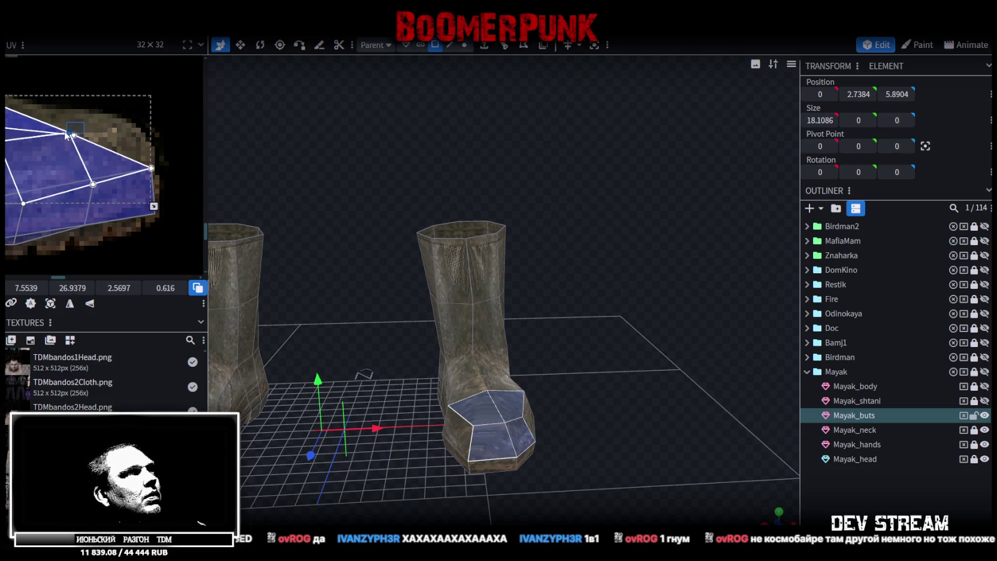
{"action": "left_click", "coordinate": [74, 136]}
{"action": "left_click", "coordinate": [72, 137]}
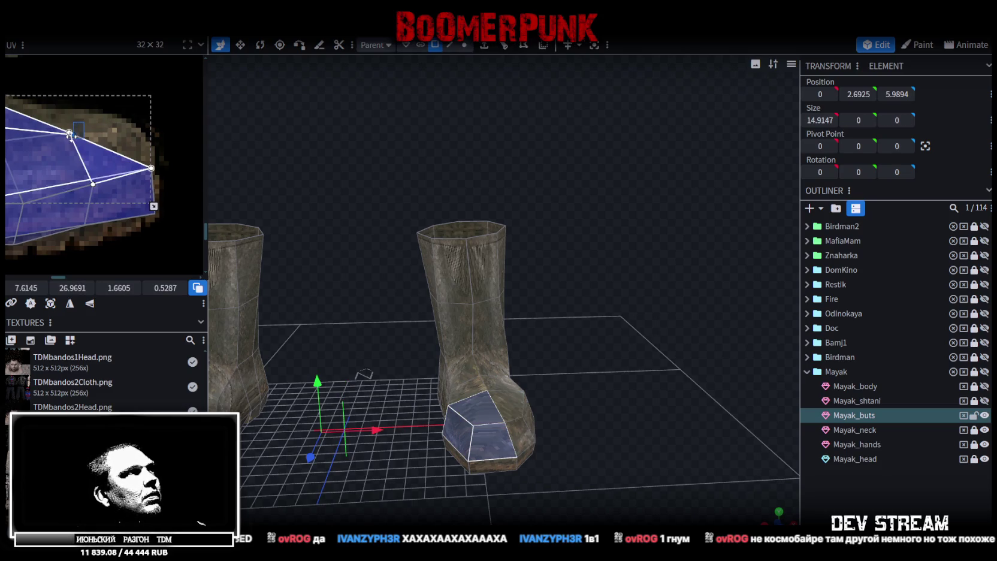
{"action": "left_click_drag", "start_coordinate": [74, 136], "coordinate": [120, 118]}
{"action": "scroll", "coordinate": [137, 156], "scroll_direction": "down", "scroll_amount": 3}
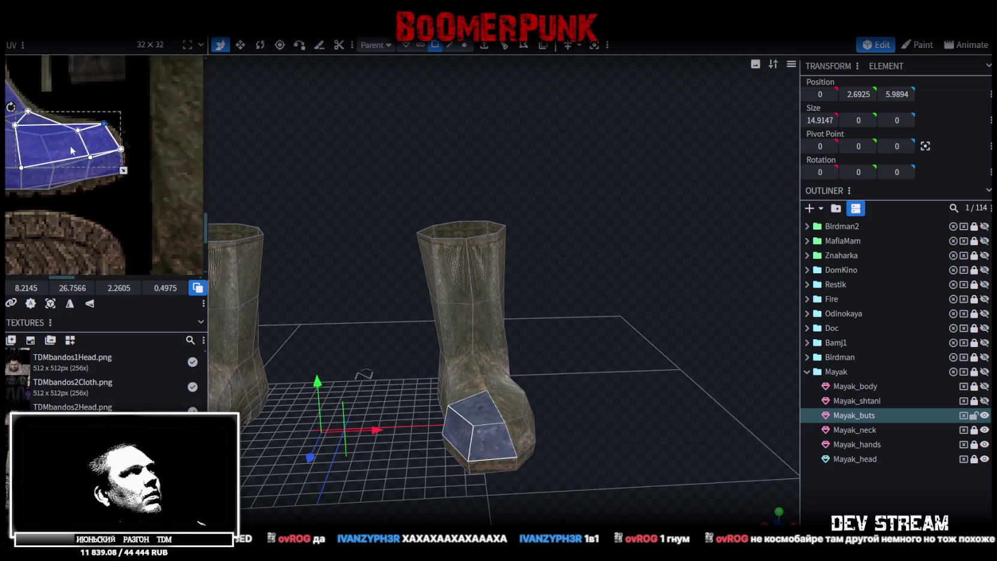
Inspect the textured Mayak_buts boots and save the project as TDMchar2.bbmodel
{"action": "left_click", "coordinate": [869, 491]}
{"action": "mouse_move", "coordinate": [767, 467]}
{"action": "left_mouse_down"}
{"action": "mouse_move", "coordinate": [624, 364]}
{"action": "mouse_move", "coordinate": [566, 398]}
{"action": "mouse_move", "coordinate": [350, 313]}
{"action": "mouse_move", "coordinate": [277, 320]}
{"action": "mouse_move", "coordinate": [256, 338]}
{"action": "left_mouse_up"}
{"action": "left_click", "coordinate": [464, 355]}
{"action": "mouse_move", "coordinate": [464, 355]}
{"action": "left_mouse_down"}
{"action": "mouse_move", "coordinate": [381, 321]}
{"action": "mouse_move", "coordinate": [705, 350]}
{"action": "mouse_move", "coordinate": [605, 329]}
{"action": "left_mouse_up"}
{"action": "key", "text": "ctrl+s"}
{"action": "mouse_move", "coordinate": [571, 281]}
{"action": "left_mouse_down"}
{"action": "mouse_move", "coordinate": [507, 223]}
{"action": "mouse_move", "coordinate": [517, 268]}
{"action": "left_mouse_up"}
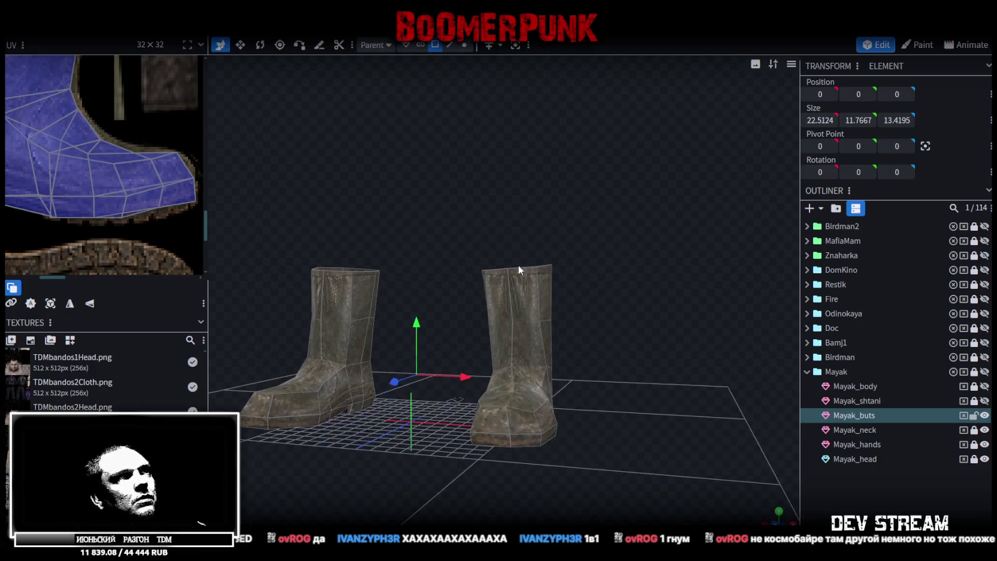
Save the project again
{"action": "scroll", "coordinate": [557, 310], "scroll_direction": "up", "scroll_amount": 3}
{"action": "scroll", "coordinate": [540, 314], "scroll_direction": "down", "scroll_amount": 1}
{"action": "scroll", "coordinate": [541, 314], "scroll_direction": "down", "scroll_amount": 5}
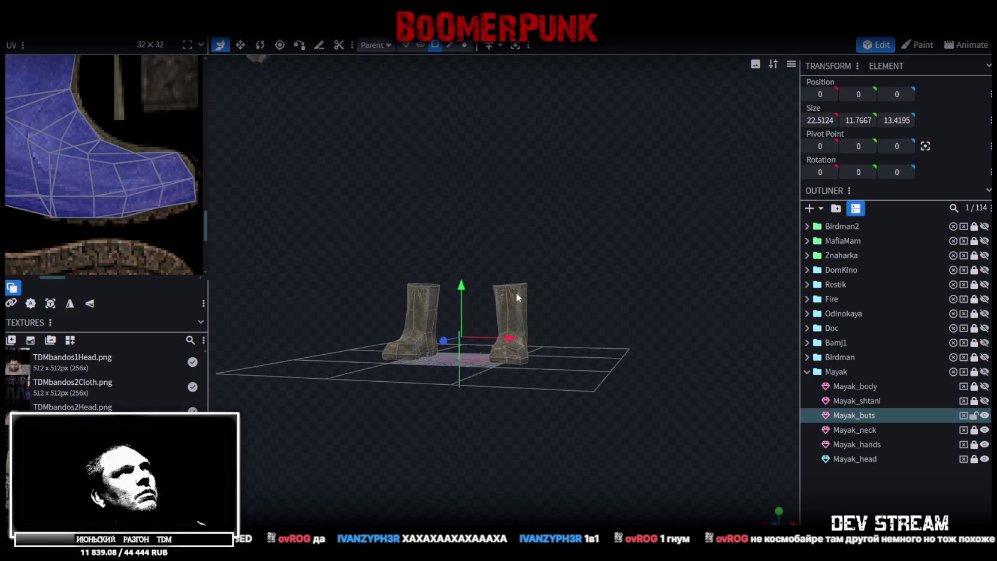
{"action": "key", "text": "ctrl+s"}
{"action": "scroll", "coordinate": [551, 288], "scroll_direction": "up", "scroll_amount": 5}
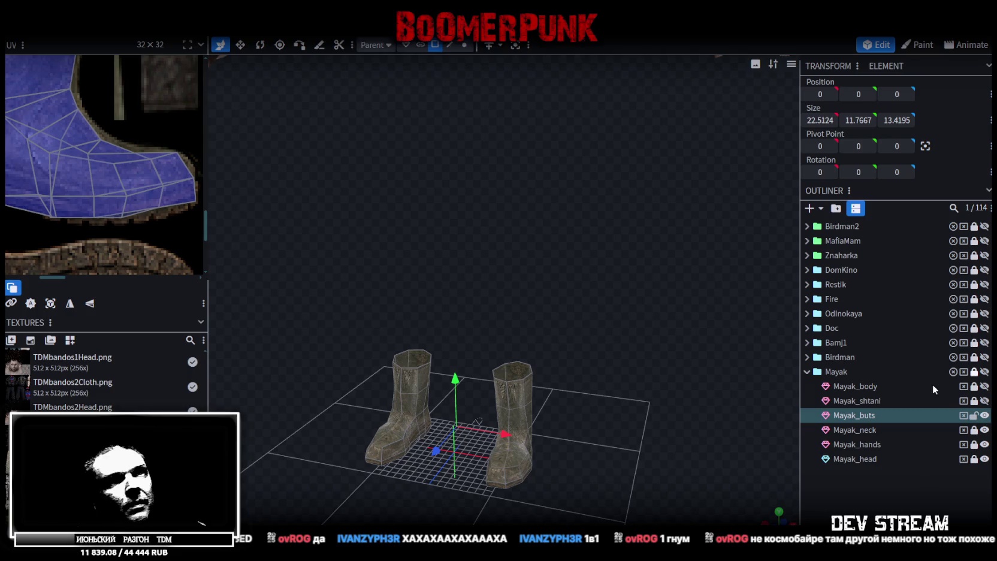
Show the Mayak_shtani trousers and lock the boots mesh against selection
{"action": "left_click", "coordinate": [984, 400]}
{"action": "scroll", "coordinate": [637, 278], "scroll_direction": "down", "scroll_amount": 2}
{"action": "mouse_move", "coordinate": [486, 232]}
{"action": "left_mouse_down"}
{"action": "mouse_move", "coordinate": [515, 197]}
{"action": "mouse_move", "coordinate": [409, 222]}
{"action": "mouse_move", "coordinate": [556, 229]}
{"action": "mouse_move", "coordinate": [659, 252]}
{"action": "left_mouse_up"}
{"action": "scroll", "coordinate": [515, 198], "scroll_direction": "up", "scroll_amount": 3}
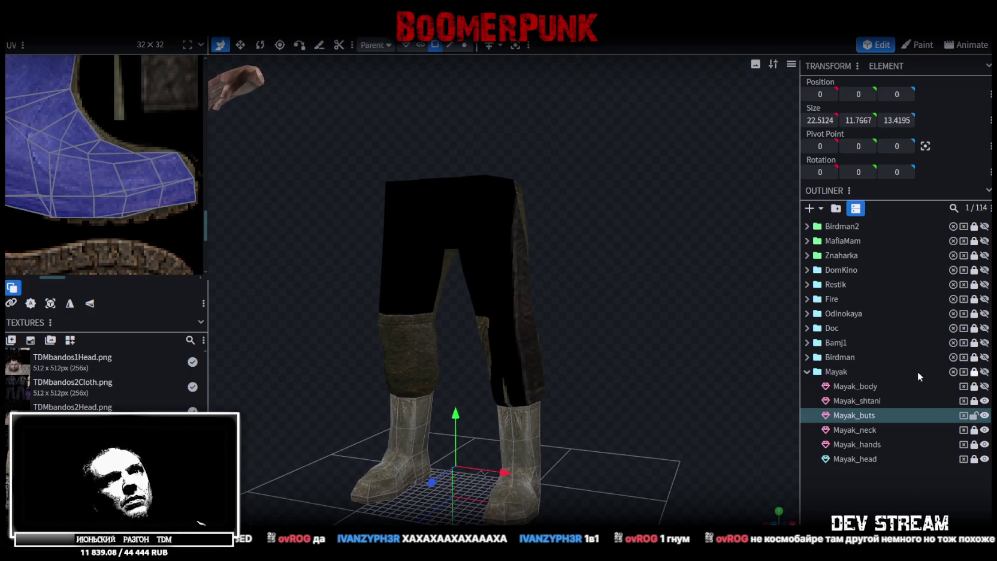
{"action": "left_click", "coordinate": [974, 416]}
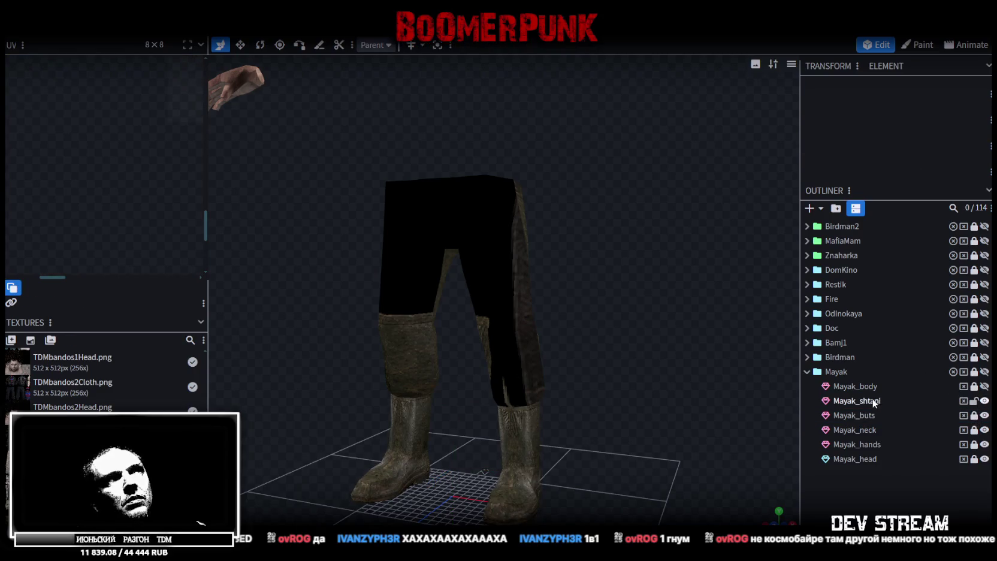
Select the trousers mesh and the whole left trouser UV island
{"action": "left_click", "coordinate": [875, 401]}
{"action": "scroll", "coordinate": [485, 228], "scroll_direction": "down", "scroll_amount": 2}
{"action": "left_click", "coordinate": [441, 230]}
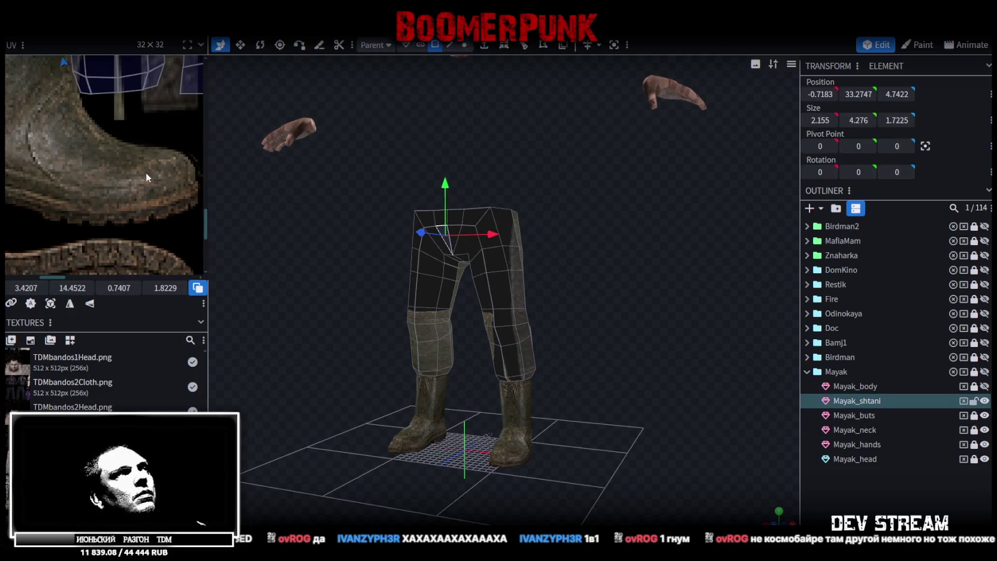
{"action": "scroll", "coordinate": [119, 149], "scroll_direction": "down", "scroll_amount": 5}
{"action": "scroll", "coordinate": [137, 158], "scroll_direction": "up", "scroll_amount": 3}
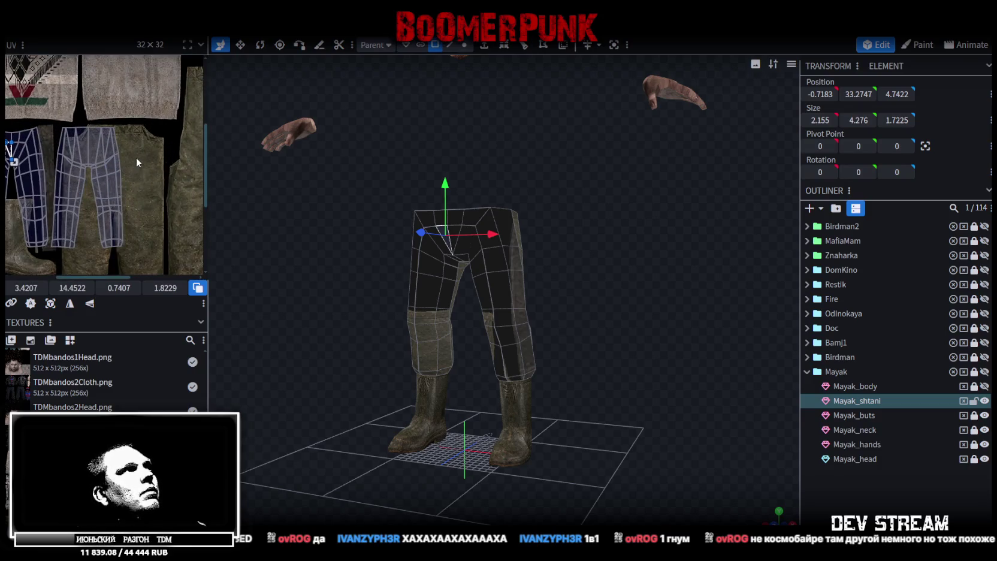
{"action": "left_click_drag", "start_coordinate": [135, 156], "coordinate": [97, 153]}
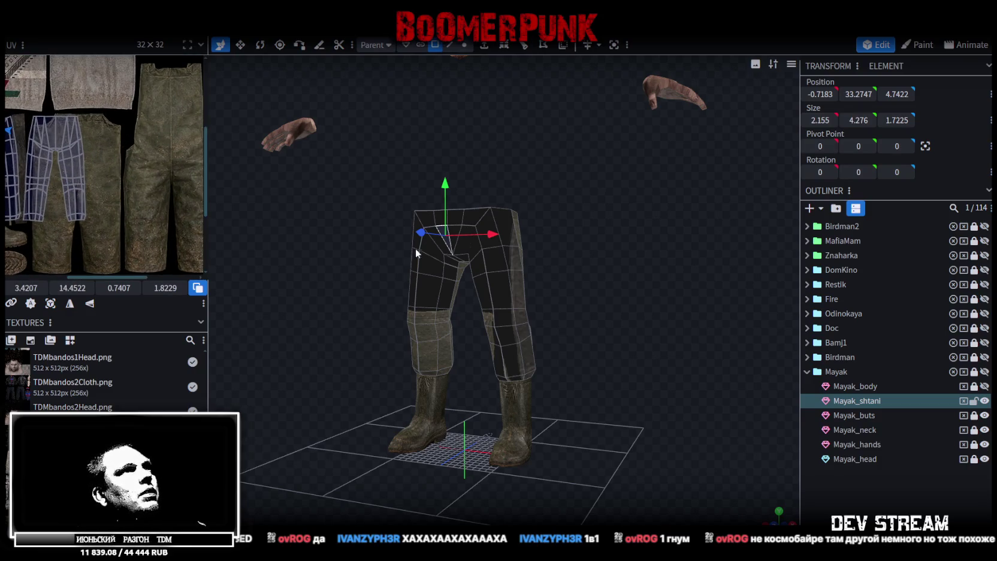
{"action": "left_click", "coordinate": [433, 281]}
{"action": "scroll", "coordinate": [101, 131], "scroll_direction": "down", "scroll_amount": 1}
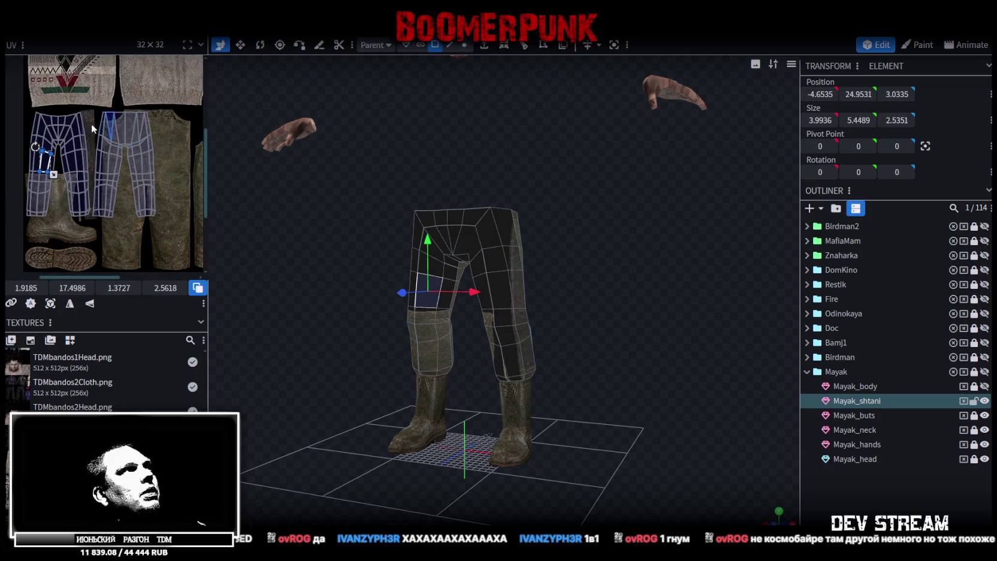
{"action": "left_click_drag", "start_coordinate": [26, 105], "coordinate": [89, 238]}
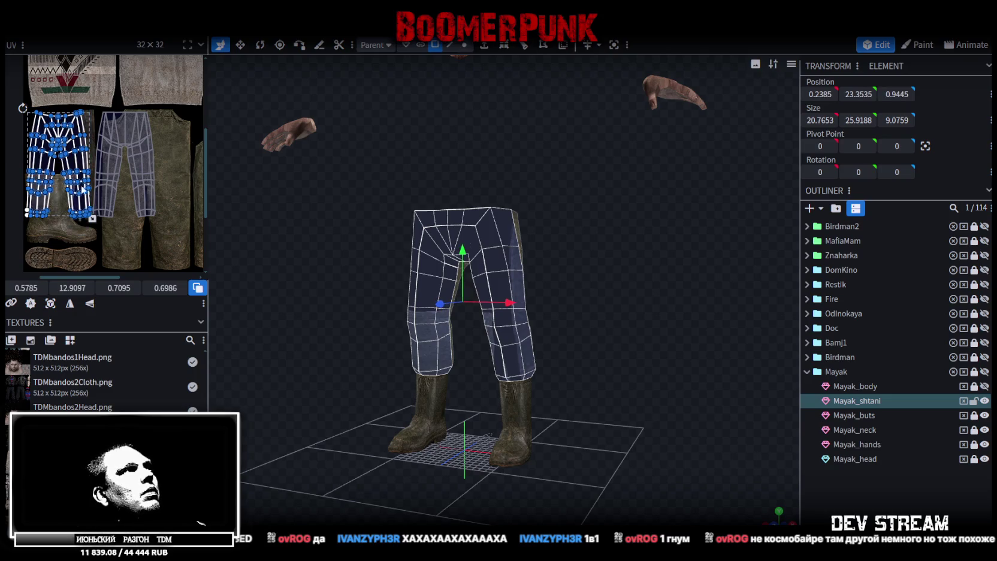
Move the trouser UV island right onto the trousers area of the texture
{"action": "left_click_drag", "start_coordinate": [75, 165], "coordinate": [183, 164]}
{"action": "scroll", "coordinate": [102, 162], "scroll_direction": "right", "scroll_amount": 5}
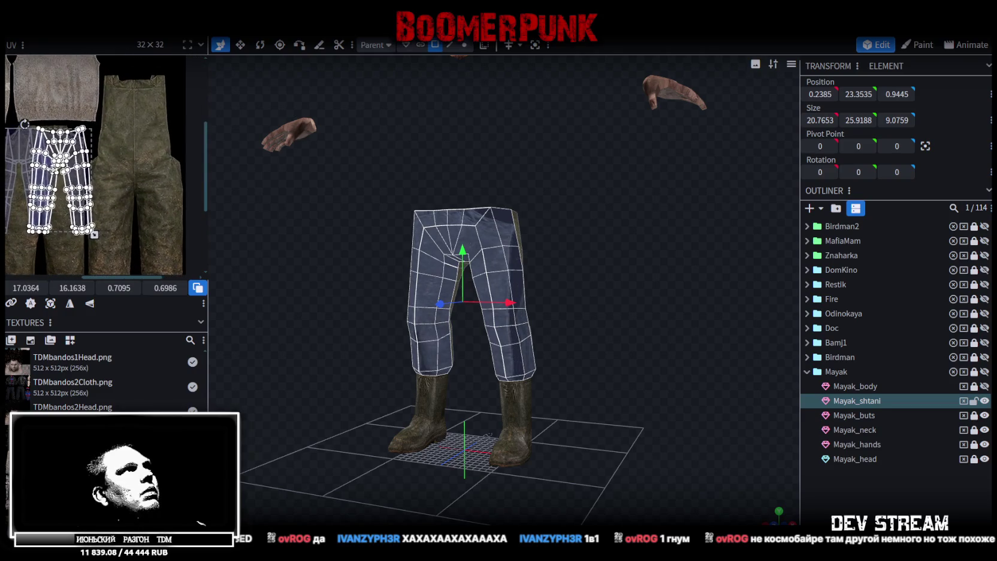
{"action": "mouse_move", "coordinate": [80, 153]}
{"action": "left_mouse_down"}
{"action": "mouse_move", "coordinate": [147, 164]}
{"action": "mouse_move", "coordinate": [133, 177]}
{"action": "left_mouse_up"}
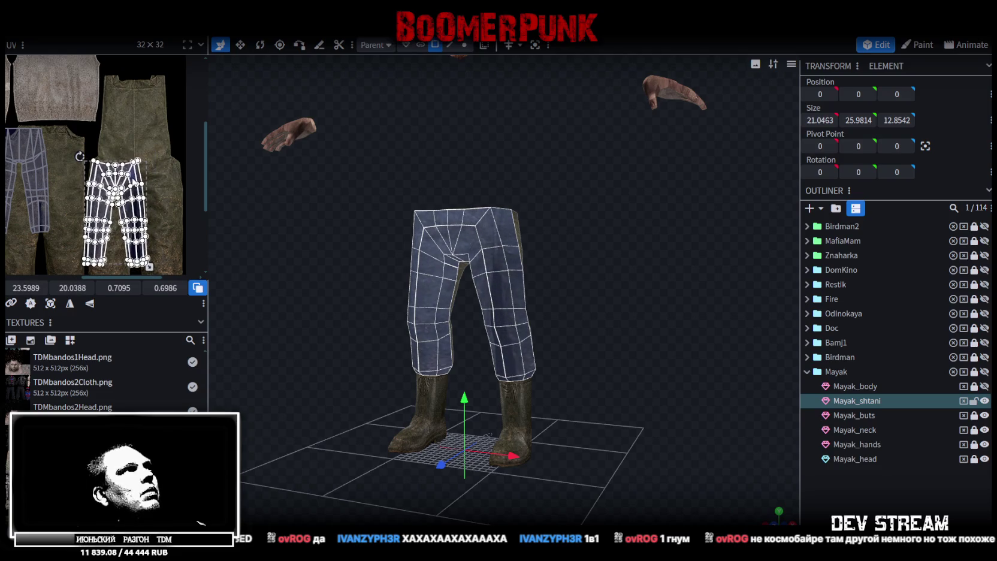
{"action": "scroll", "coordinate": [129, 170], "scroll_direction": "up", "scroll_amount": 5}
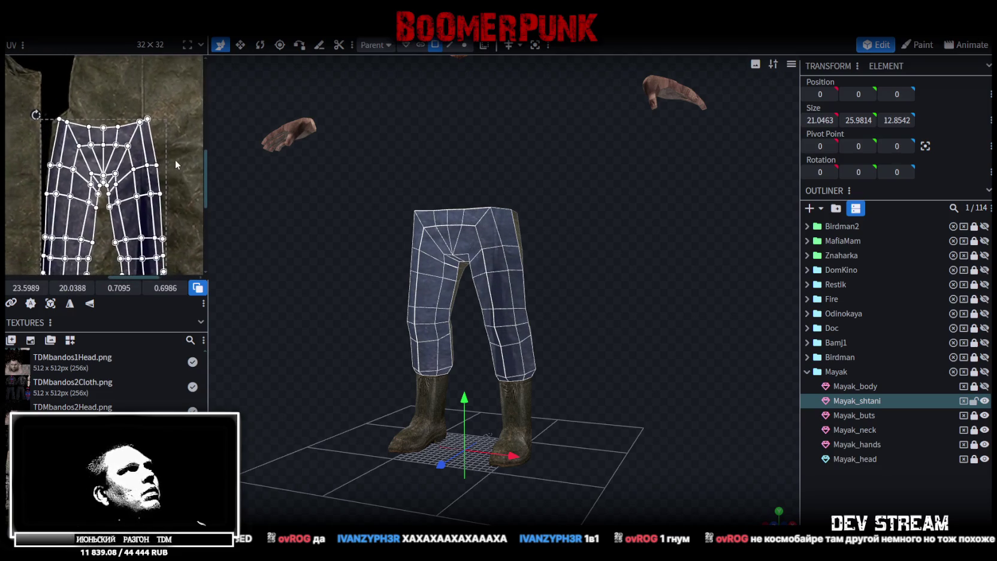
{"action": "mouse_move", "coordinate": [122, 168]}
{"action": "left_mouse_down"}
{"action": "mouse_move", "coordinate": [179, 144]}
{"action": "mouse_move", "coordinate": [143, 125]}
{"action": "mouse_move", "coordinate": [135, 138]}
{"action": "mouse_move", "coordinate": [151, 128]}
{"action": "mouse_move", "coordinate": [144, 118]}
{"action": "left_mouse_up"}
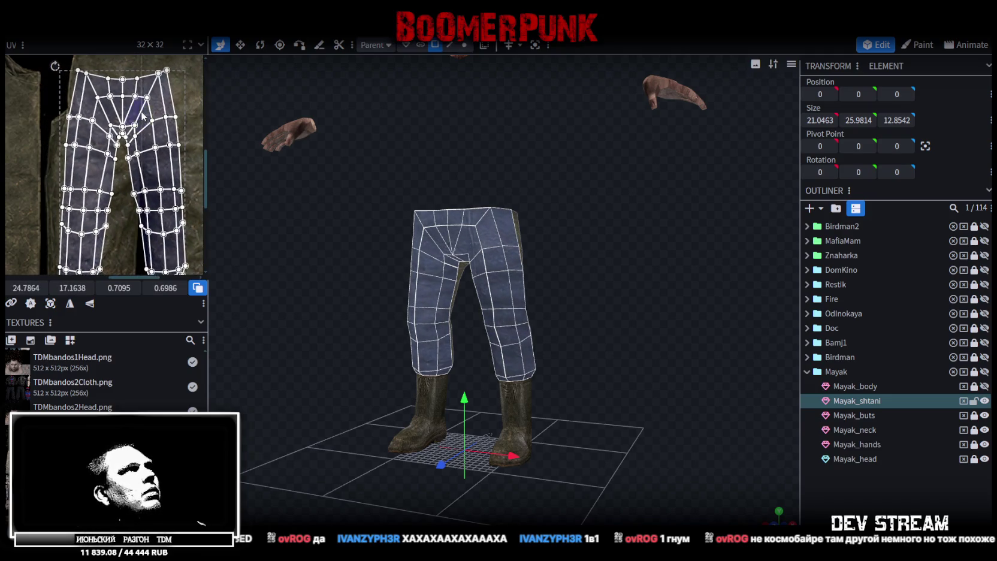
{"action": "scroll", "coordinate": [151, 155], "scroll_direction": "down", "scroll_amount": 3}
{"action": "scroll", "coordinate": [151, 157], "scroll_direction": "up", "scroll_amount": 1}
{"action": "scroll", "coordinate": [129, 120], "scroll_direction": "down", "scroll_amount": 1}
Resize and reposition the trouser island so it covers the painted trousers
{"action": "mouse_move", "coordinate": [137, 176]}
{"action": "left_mouse_down"}
{"action": "mouse_move", "coordinate": [168, 231]}
{"action": "mouse_move", "coordinate": [161, 227]}
{"action": "left_mouse_up"}
{"action": "scroll", "coordinate": [60, 125], "scroll_direction": "up", "scroll_amount": 3}
{"action": "left_click_drag", "start_coordinate": [95, 182], "coordinate": [86, 181]}
{"action": "scroll", "coordinate": [86, 181], "scroll_direction": "down", "scroll_amount": 2}
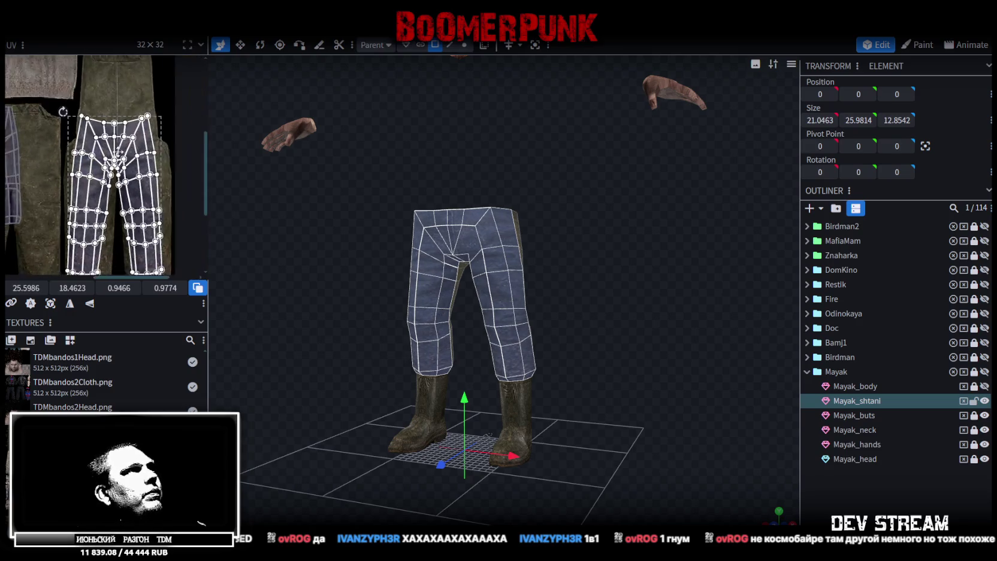
{"action": "scroll", "coordinate": [159, 184], "scroll_direction": "down", "scroll_amount": 2}
{"action": "left_click_drag", "start_coordinate": [163, 212], "coordinate": [165, 183]}
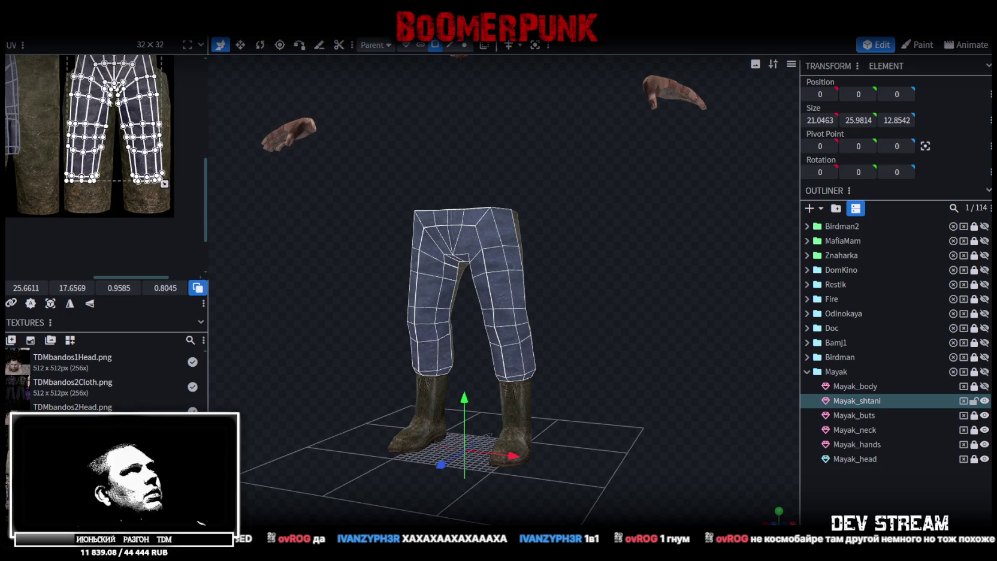
{"action": "left_click_drag", "start_coordinate": [91, 90], "coordinate": [90, 114]}
{"action": "scroll", "coordinate": [91, 115], "scroll_direction": "up", "scroll_amount": 4}
{"action": "scroll", "coordinate": [136, 150], "scroll_direction": "down", "scroll_amount": 4}
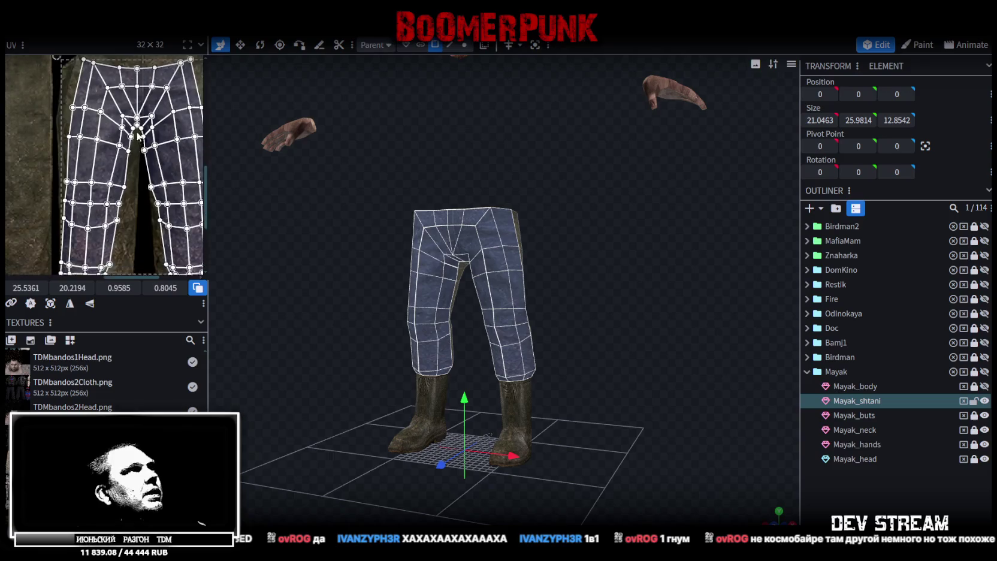
{"action": "scroll", "coordinate": [147, 179], "scroll_direction": "up", "scroll_amount": 6}
{"action": "left_click_drag", "start_coordinate": [149, 182], "coordinate": [150, 186]}
{"action": "scroll", "coordinate": [144, 189], "scroll_direction": "down", "scroll_amount": 3}
{"action": "scroll", "coordinate": [143, 192], "scroll_direction": "down", "scroll_amount": 1}
Fine-tune the island's fit and pull an upper-leg face's corner to the texture edge
{"action": "left_click_drag", "start_coordinate": [81, 123], "coordinate": [89, 123]}
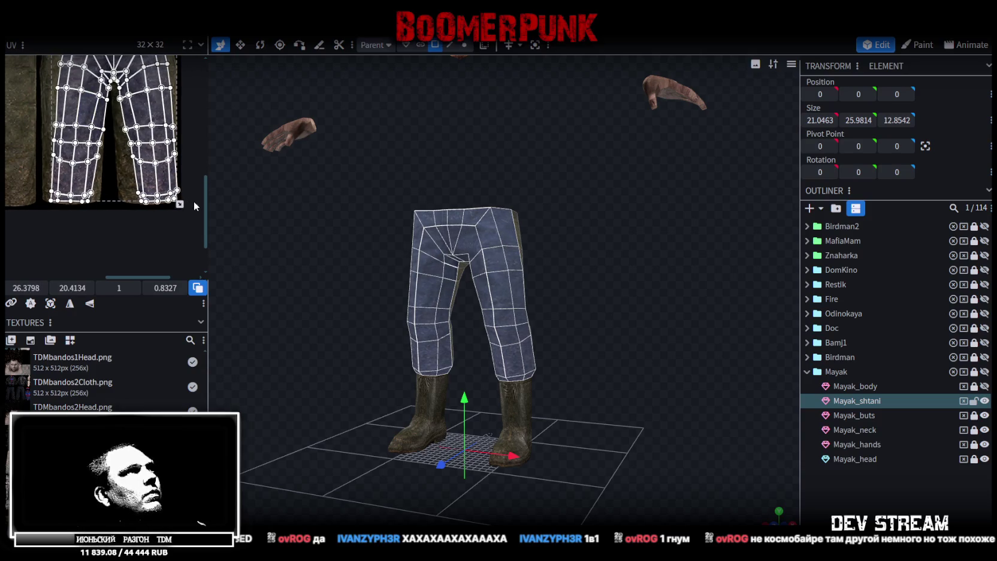
{"action": "left_click_drag", "start_coordinate": [180, 204], "coordinate": [166, 204]}
{"action": "scroll", "coordinate": [136, 118], "scroll_direction": "up", "scroll_amount": 5}
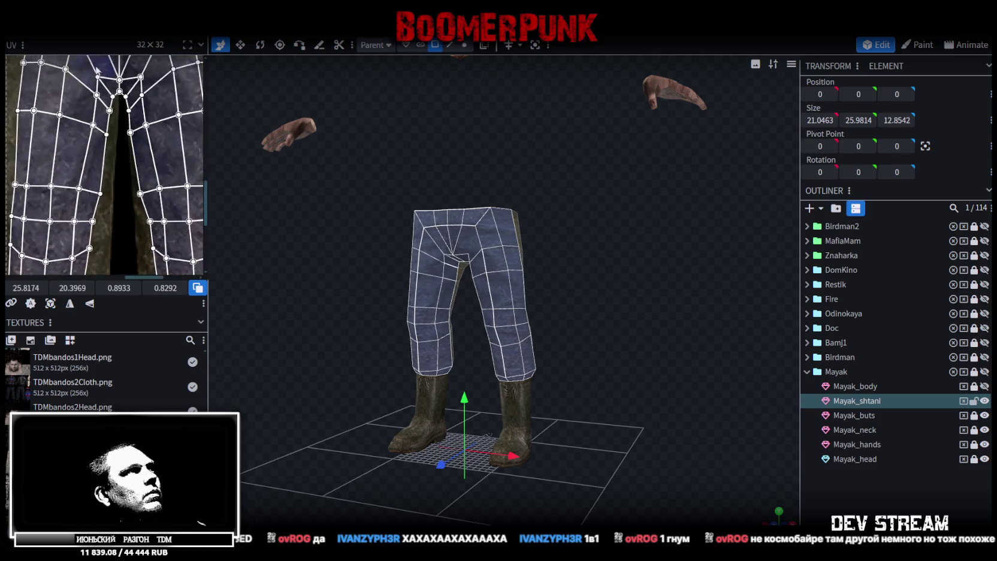
{"action": "left_click_drag", "start_coordinate": [137, 115], "coordinate": [146, 116]}
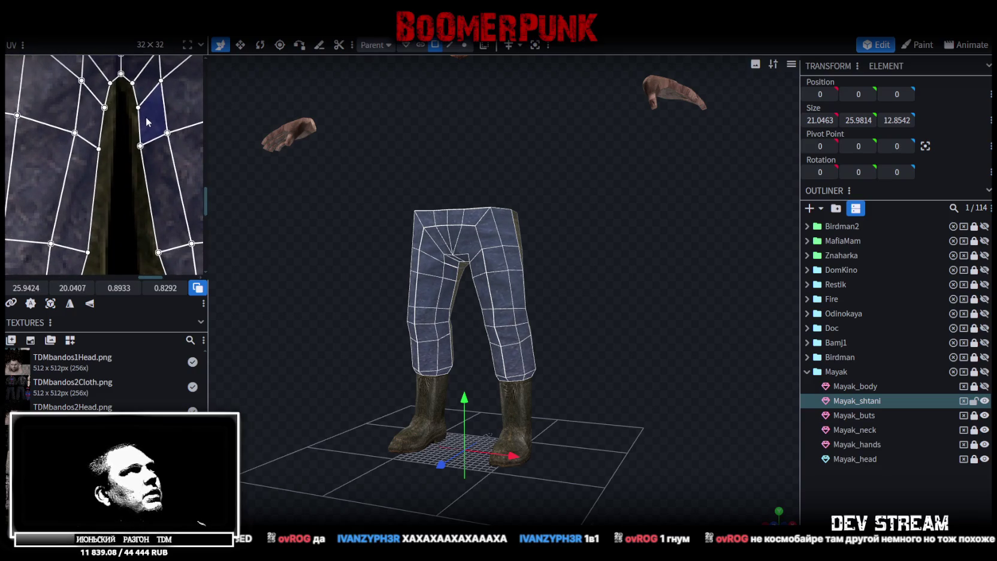
{"action": "scroll", "coordinate": [143, 114], "scroll_direction": "down", "scroll_amount": 3}
{"action": "scroll", "coordinate": [88, 90], "scroll_direction": "up", "scroll_amount": 4}
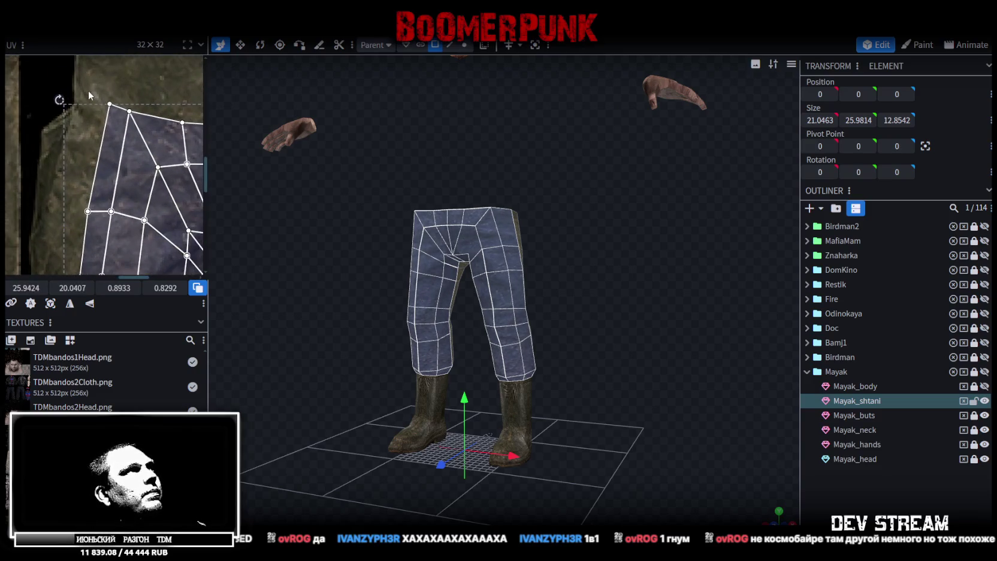
{"action": "left_click", "coordinate": [106, 100]}
{"action": "left_click_drag", "start_coordinate": [106, 101], "coordinate": [88, 103]}
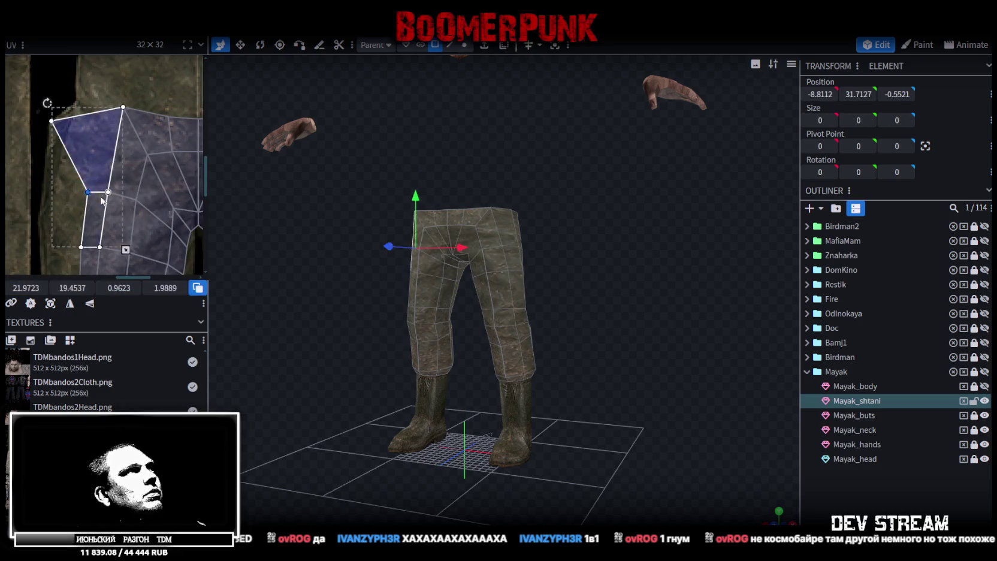
Widen an upper trouser face and move a leg face's left-edge vertices onto the leg edge
{"action": "scroll", "coordinate": [96, 193], "scroll_direction": "down", "scroll_amount": 2}
{"action": "left_click", "coordinate": [109, 114]}
{"action": "left_click_drag", "start_coordinate": [107, 112], "coordinate": [86, 140]}
{"action": "scroll", "coordinate": [86, 141], "scroll_direction": "down", "scroll_amount": 2}
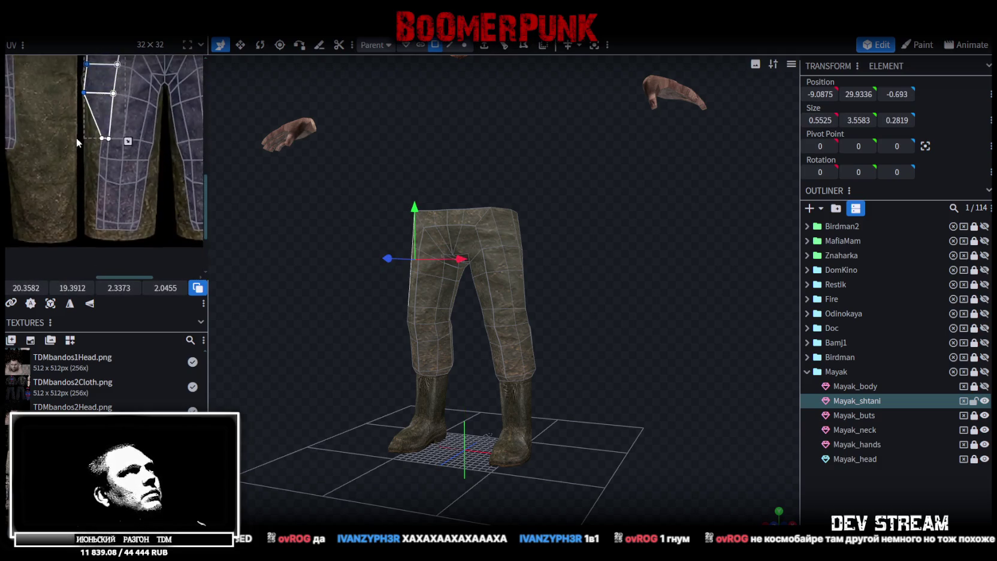
{"action": "left_click", "coordinate": [114, 179]}
{"action": "left_click_drag", "start_coordinate": [100, 128], "coordinate": [110, 194]}
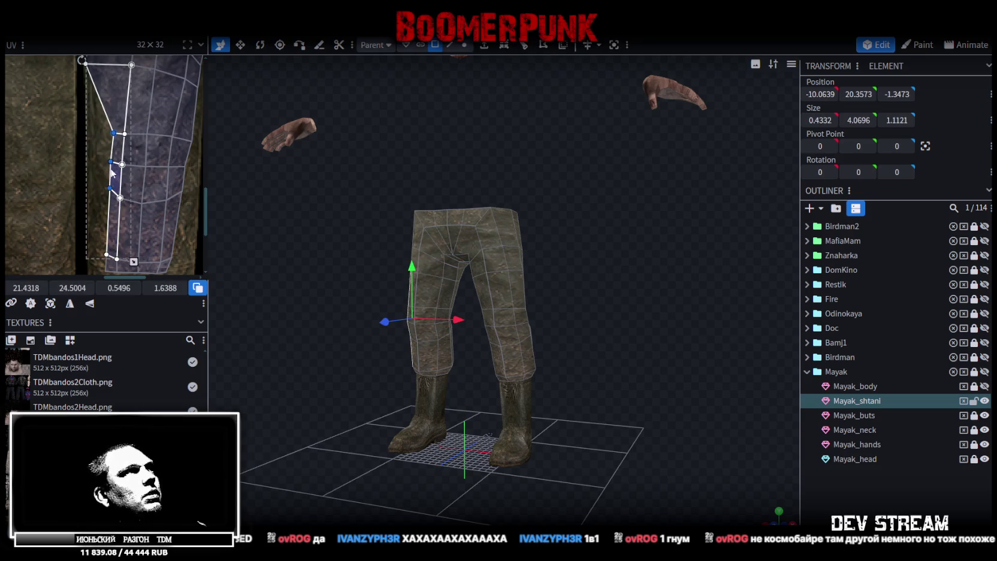
{"action": "left_click_drag", "start_coordinate": [27, 287], "coordinate": [22, 287]}
Shift two left-edge vertices further left and stretch a small neighbouring face right
{"action": "scroll", "coordinate": [162, 130], "scroll_direction": "up", "scroll_amount": 3}
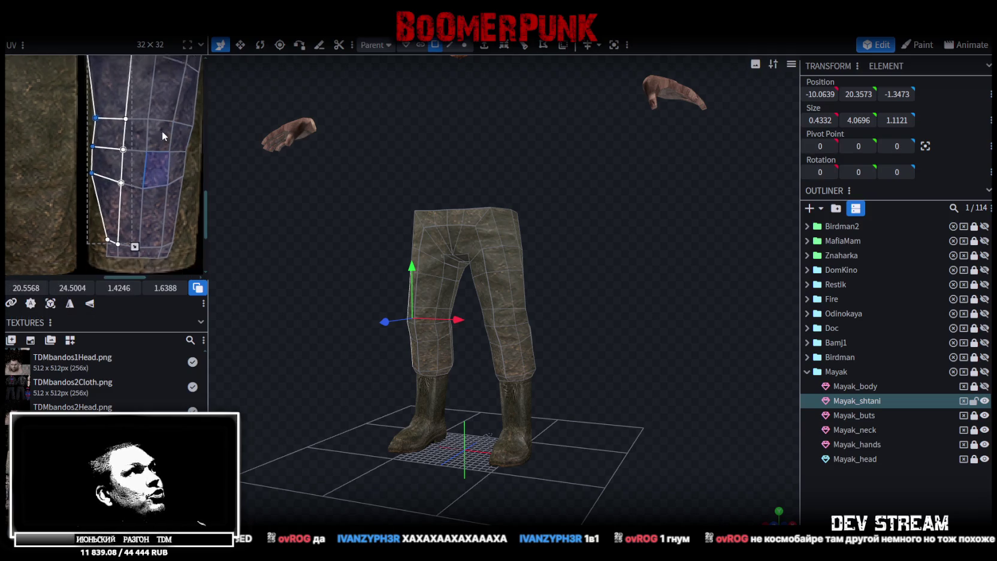
{"action": "left_click", "coordinate": [109, 164]}
{"action": "left_click_drag", "start_coordinate": [106, 165], "coordinate": [78, 166]}
{"action": "scroll", "coordinate": [184, 178], "scroll_direction": "right", "scroll_amount": 3}
{"action": "scroll", "coordinate": [183, 178], "scroll_direction": "down", "scroll_amount": 3}
{"action": "left_click", "coordinate": [141, 179]}
{"action": "left_click", "coordinate": [136, 129]}
{"action": "left_click_drag", "start_coordinate": [155, 112], "coordinate": [170, 114]}
Shift the strip of faces left of the dark crease slightly right
{"action": "scroll", "coordinate": [146, 226], "scroll_direction": "up", "scroll_amount": 3}
{"action": "left_click", "coordinate": [127, 208]}
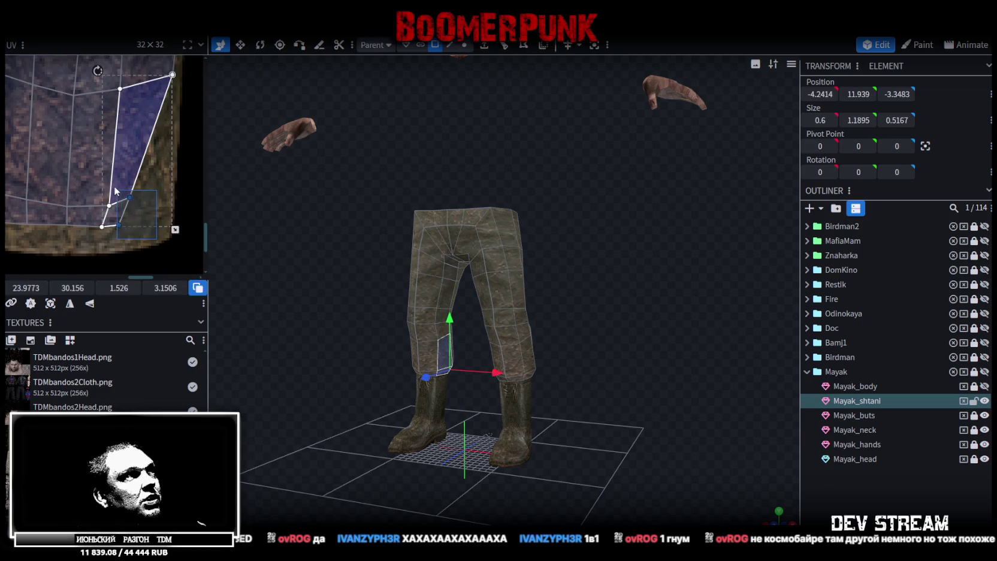
{"action": "left_click", "coordinate": [144, 211], "text": "shift"}
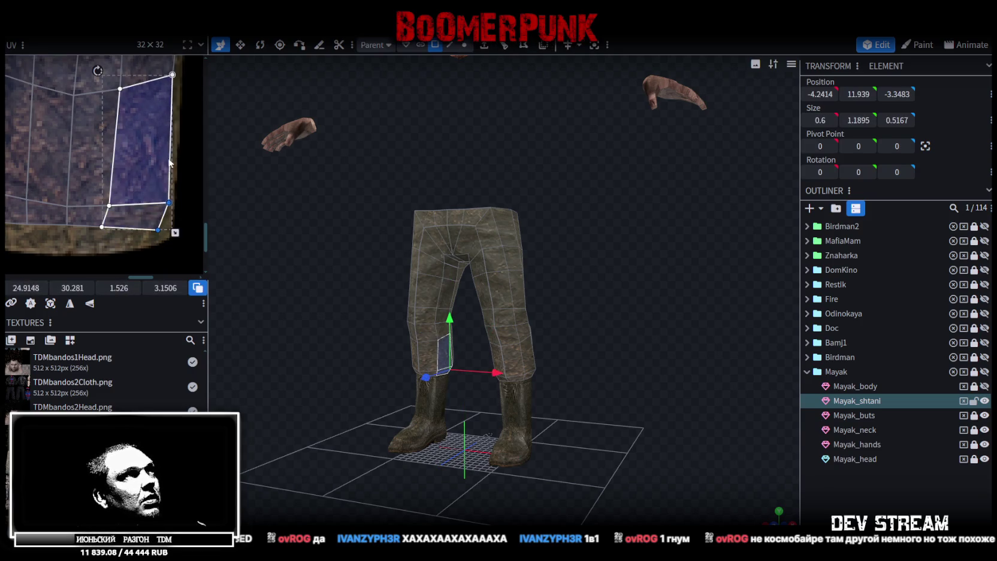
{"action": "scroll", "coordinate": [123, 240], "scroll_direction": "up", "scroll_amount": 5}
{"action": "left_click", "coordinate": [123, 179]}
{"action": "left_click", "coordinate": [122, 178]}
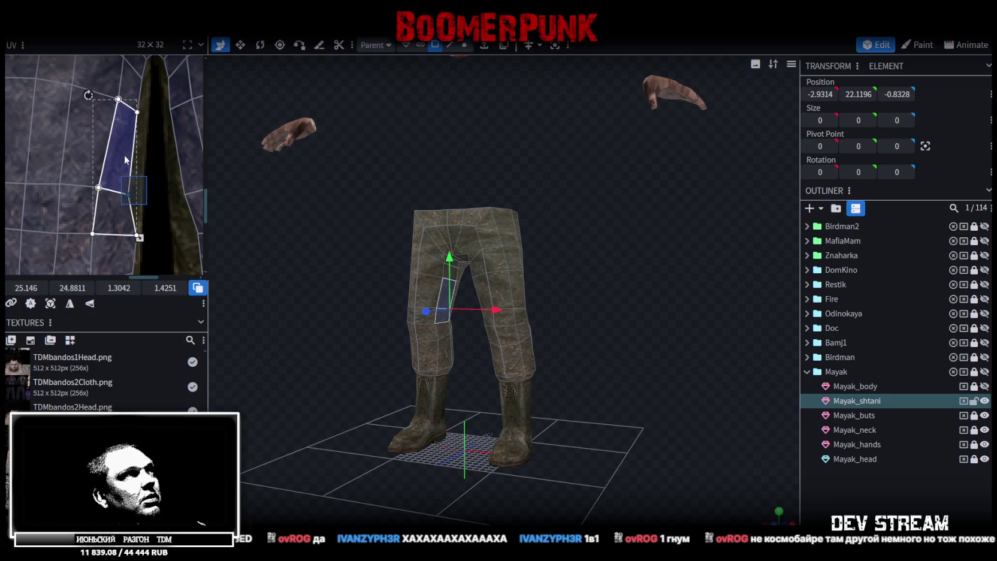
{"action": "left_click", "coordinate": [129, 96], "text": "shift"}
{"action": "left_click_drag", "start_coordinate": [129, 194], "coordinate": [133, 199]}
{"action": "scroll", "coordinate": [134, 201], "scroll_direction": "up", "scroll_amount": 2}
{"action": "left_click_drag", "start_coordinate": [26, 287], "coordinate": [29, 288]}
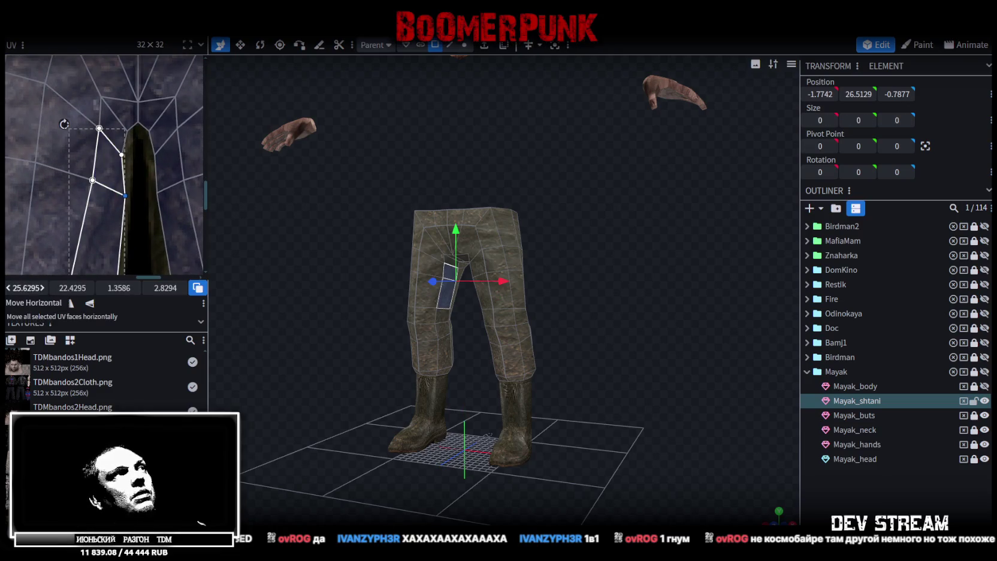
{"action": "scroll", "coordinate": [140, 147], "scroll_direction": "up", "scroll_amount": 2}
Reshape the crotch faces right of the crease and the leg-bottom quad by moving vertices
{"action": "left_click", "coordinate": [103, 153]}
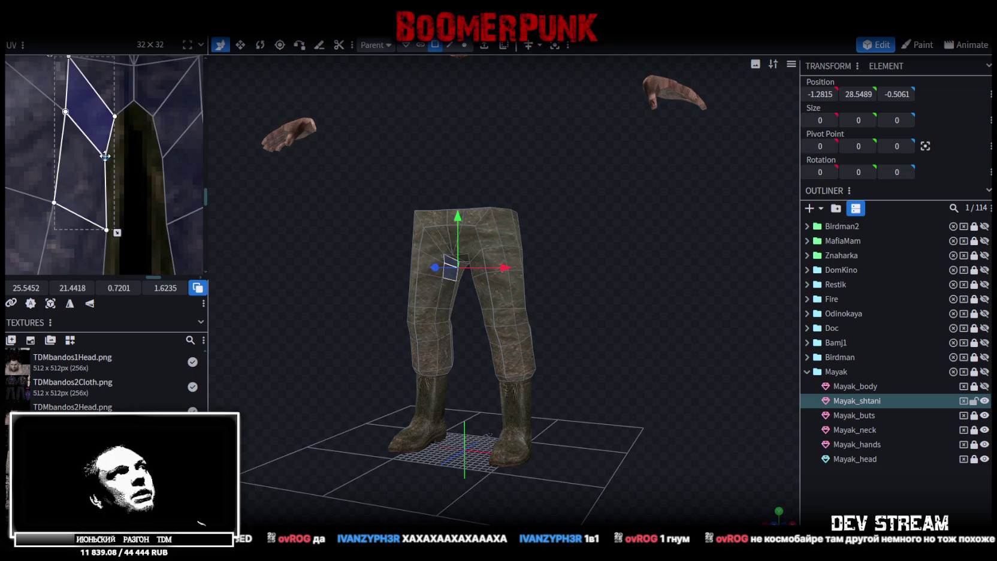
{"action": "left_click", "coordinate": [175, 145]}
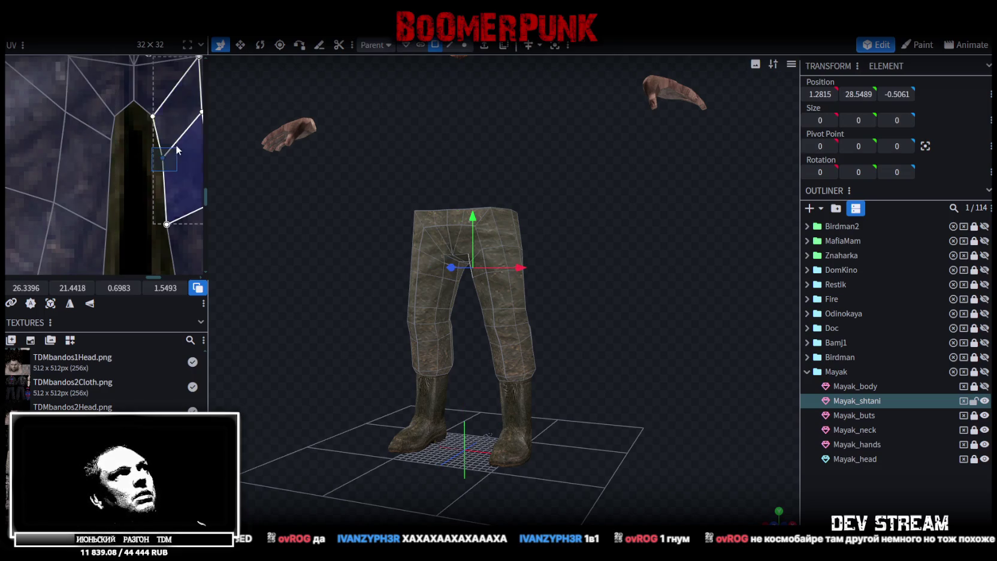
{"action": "left_click_drag", "start_coordinate": [164, 158], "coordinate": [158, 144]}
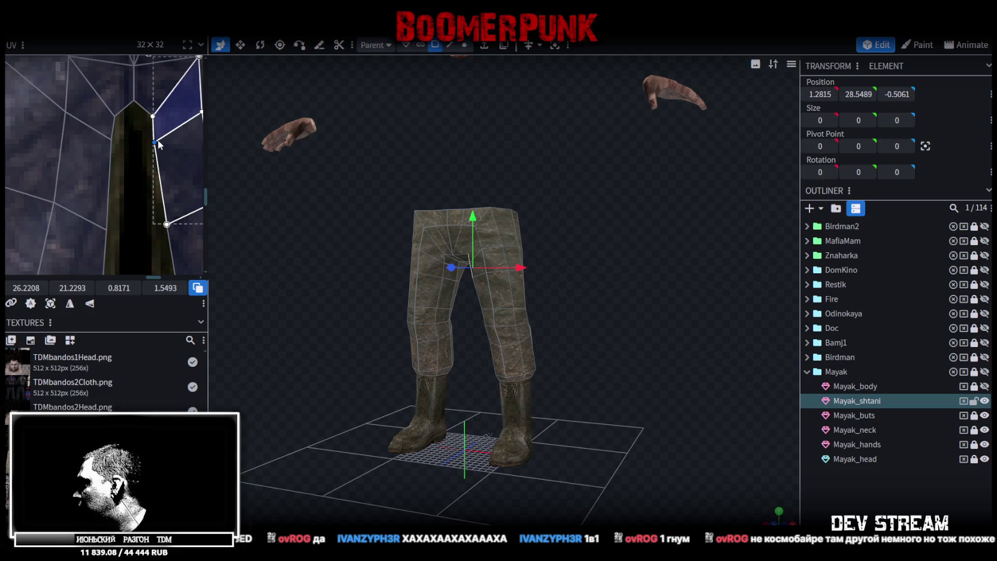
{"action": "scroll", "coordinate": [134, 154], "scroll_direction": "down", "scroll_amount": 4}
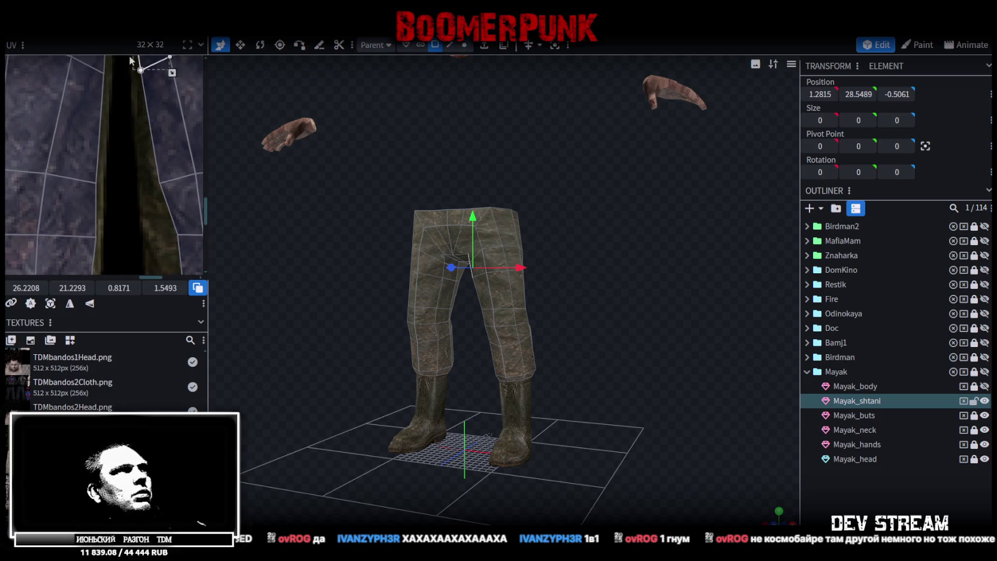
{"action": "left_click", "coordinate": [149, 157]}
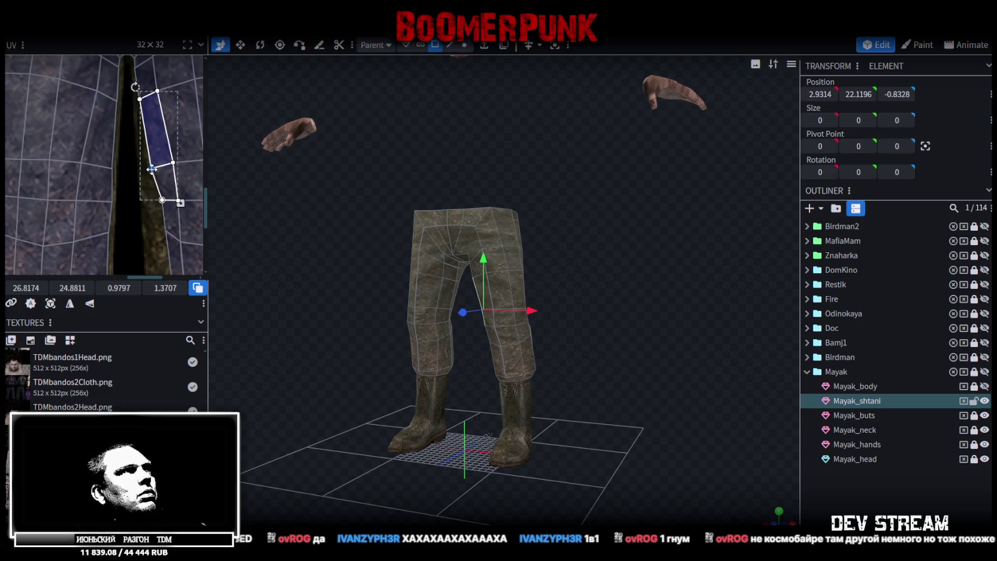
{"action": "scroll", "coordinate": [145, 171], "scroll_direction": "up", "scroll_amount": 2}
{"action": "left_click", "coordinate": [148, 120]}
{"action": "left_click", "coordinate": [148, 119], "text": "shift"}
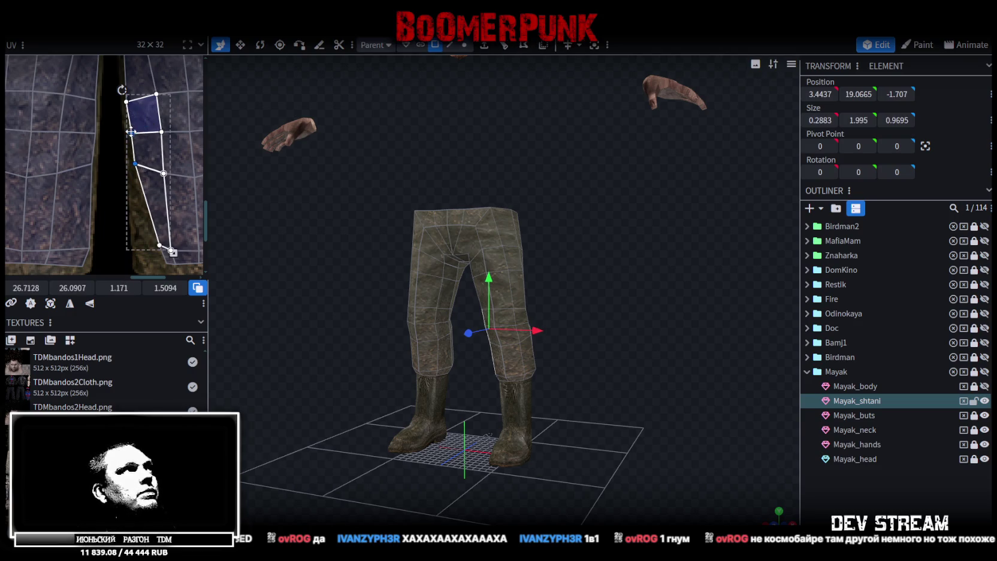
{"action": "scroll", "coordinate": [144, 177], "scroll_direction": "up", "scroll_amount": 3}
{"action": "left_click", "coordinate": [144, 177]}
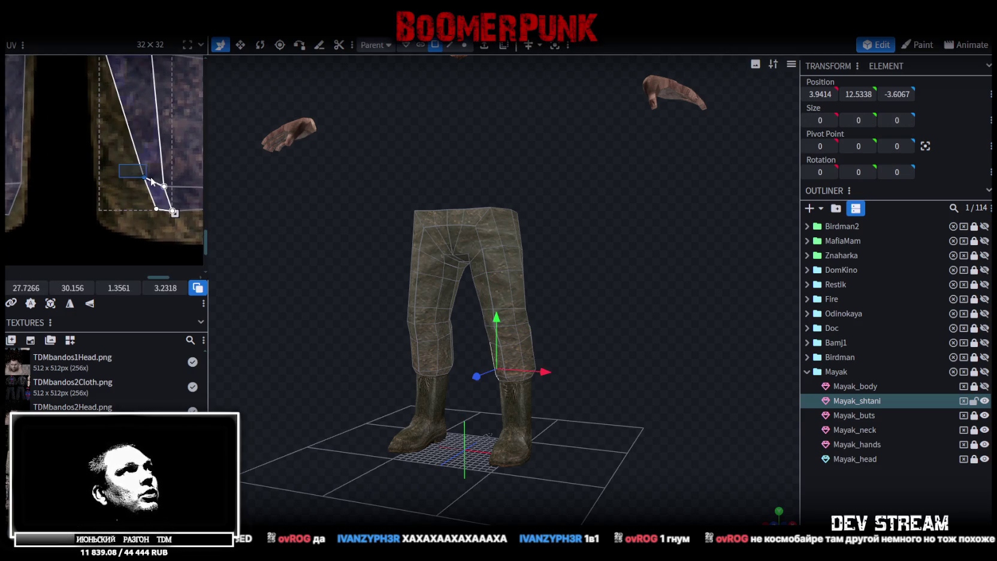
{"action": "left_click_drag", "start_coordinate": [144, 177], "coordinate": [99, 180]}
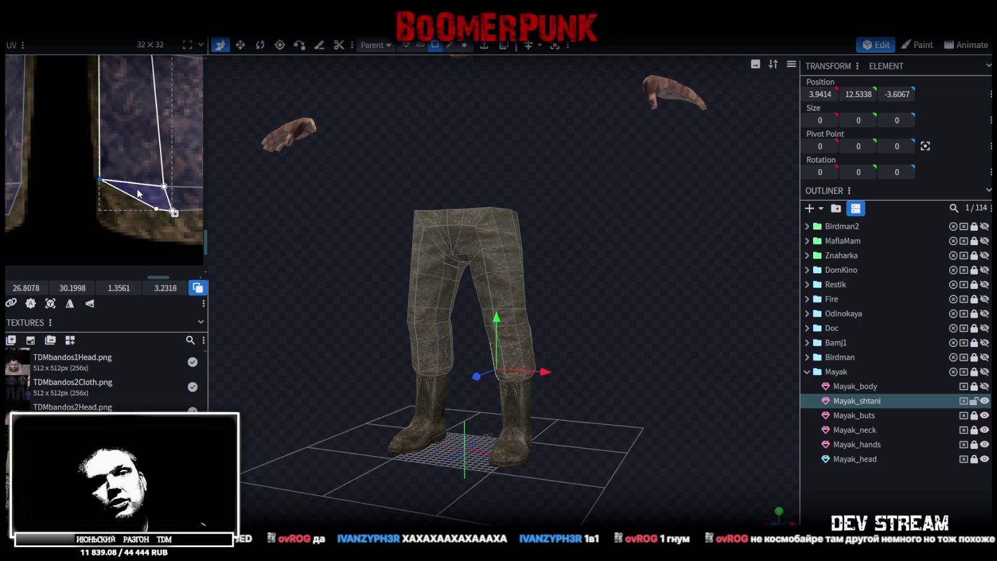
{"action": "scroll", "coordinate": [104, 171], "scroll_direction": "down", "scroll_amount": 1}
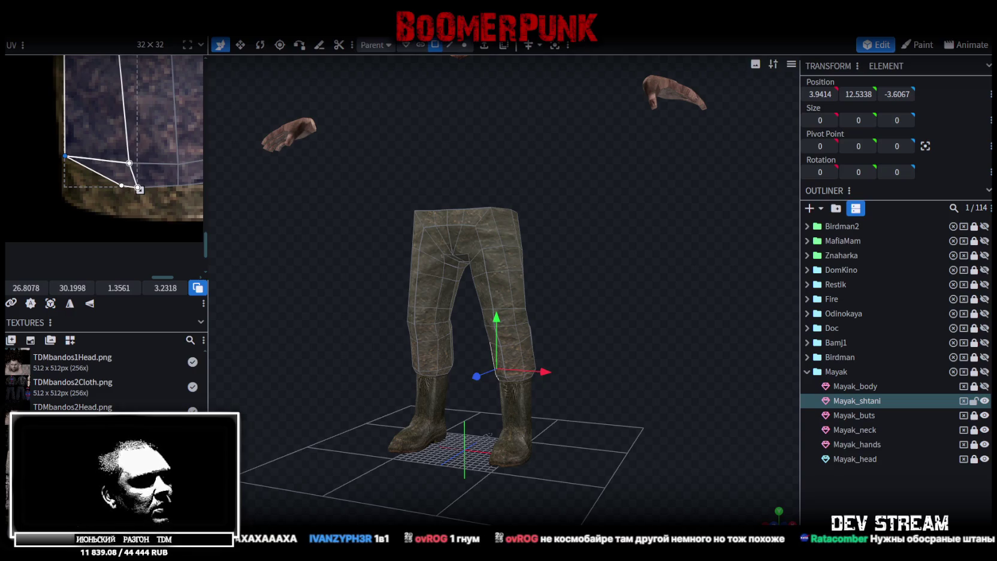
Switch to the Chrome window with the 'иван космобайкер' image results
{"action": "key", "text": "alt+Tab"}
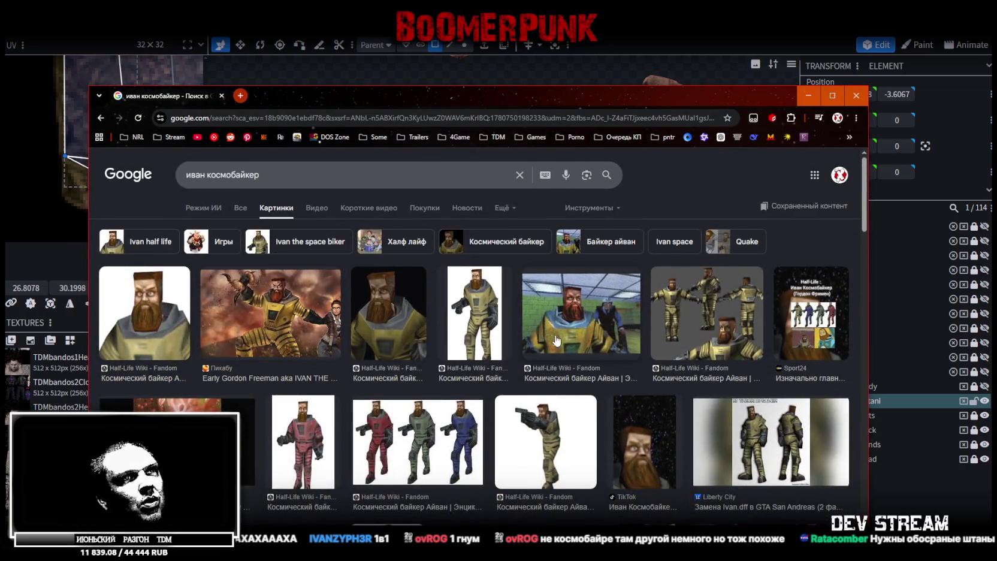
Preview several Ivan reference images, including the Early Gordon Freeman artwork, then minimize Chrome
{"action": "left_click", "coordinate": [765, 447]}
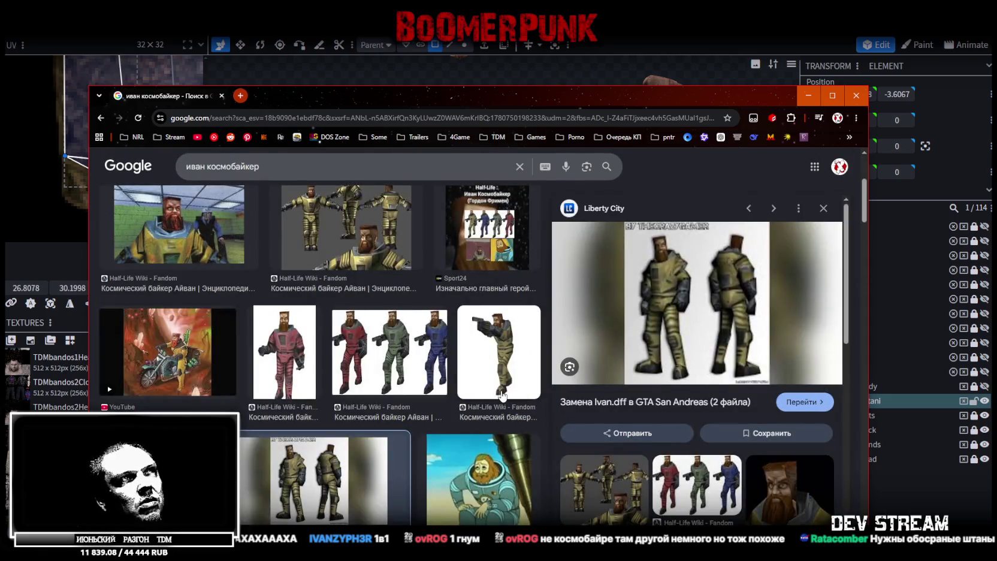
{"action": "left_click", "coordinate": [497, 346]}
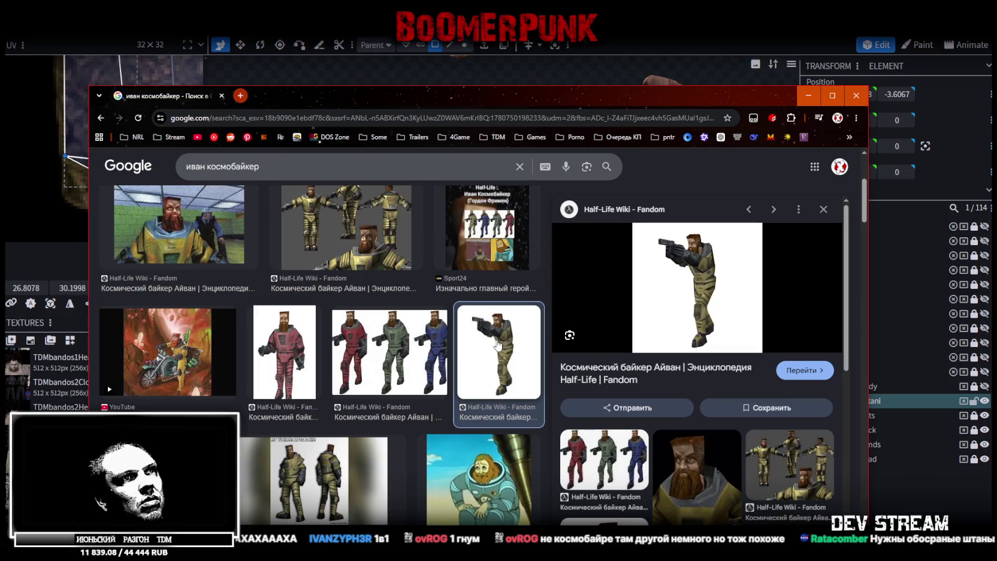
{"action": "left_click", "coordinate": [173, 241]}
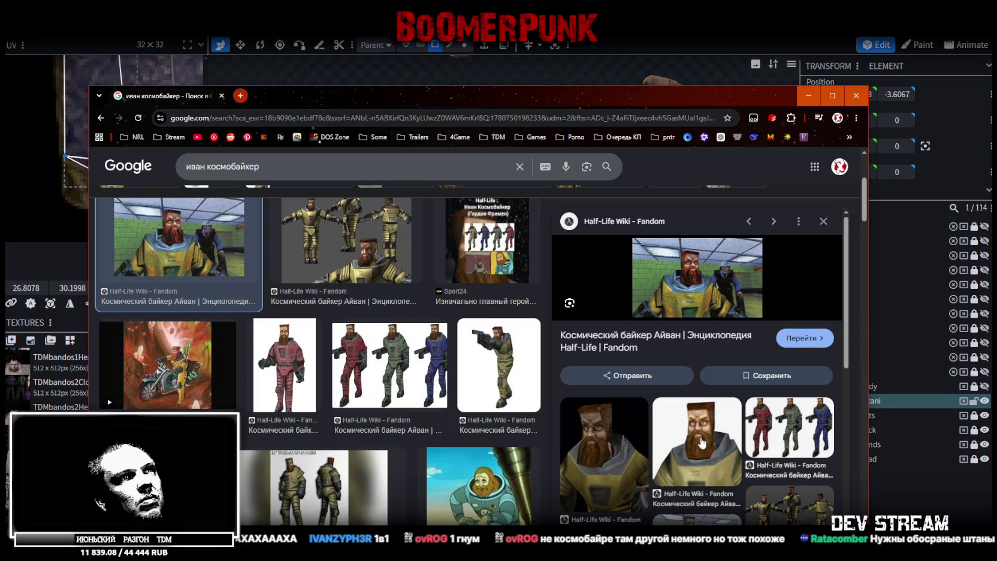
{"action": "left_click", "coordinate": [703, 443]}
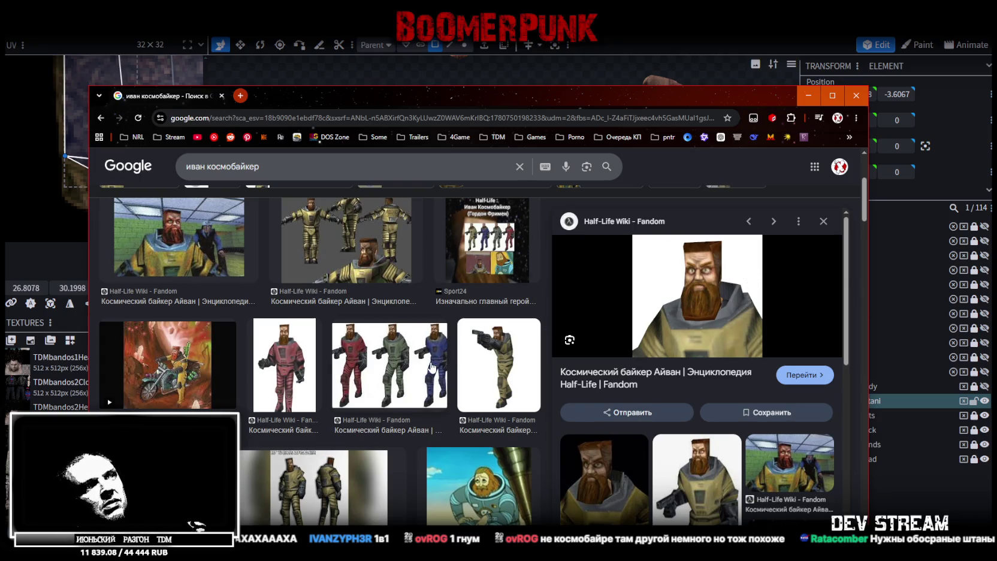
{"action": "scroll", "coordinate": [431, 367], "scroll_direction": "down", "scroll_amount": 1}
{"action": "scroll", "coordinate": [436, 367], "scroll_direction": "down", "scroll_amount": 3}
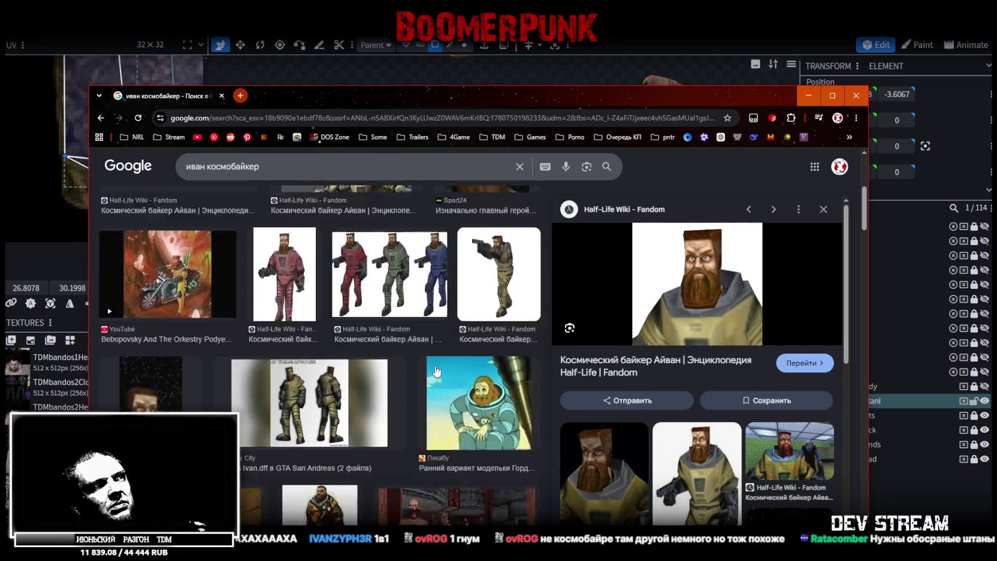
{"action": "scroll", "coordinate": [436, 366], "scroll_direction": "up", "scroll_amount": 7}
{"action": "scroll", "coordinate": [438, 366], "scroll_direction": "up", "scroll_amount": 1}
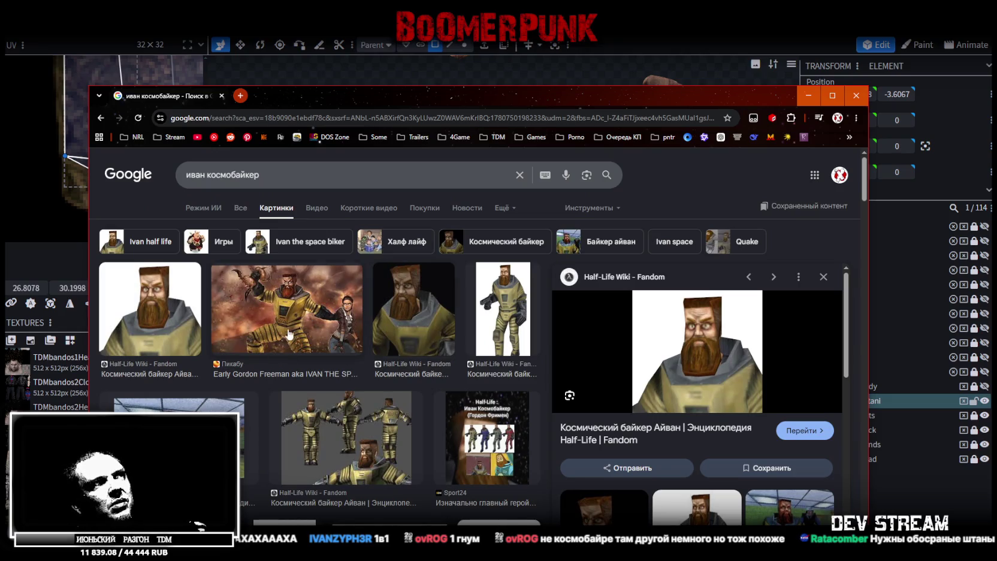
{"action": "left_click", "coordinate": [302, 316]}
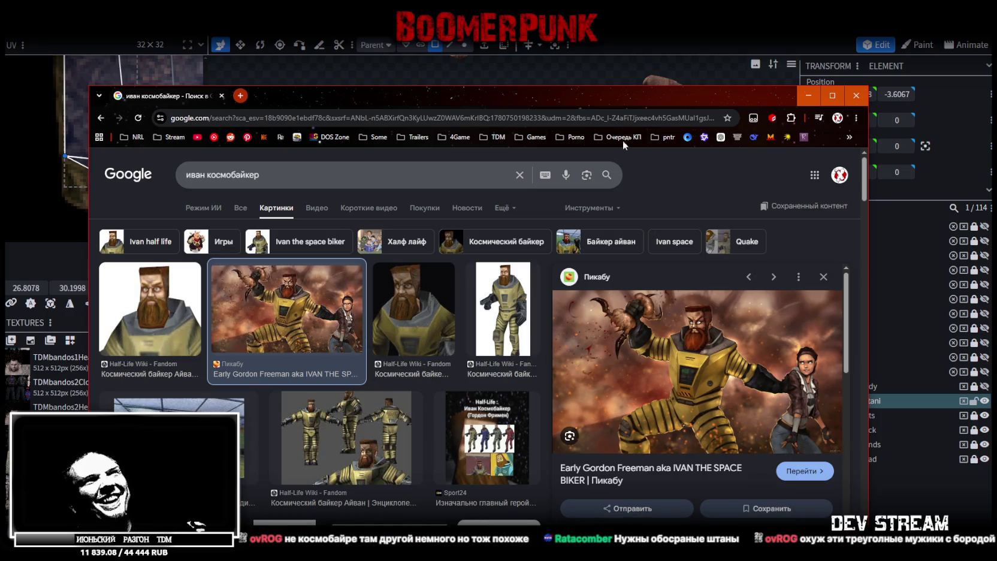
{"action": "left_click", "coordinate": [588, 75]}
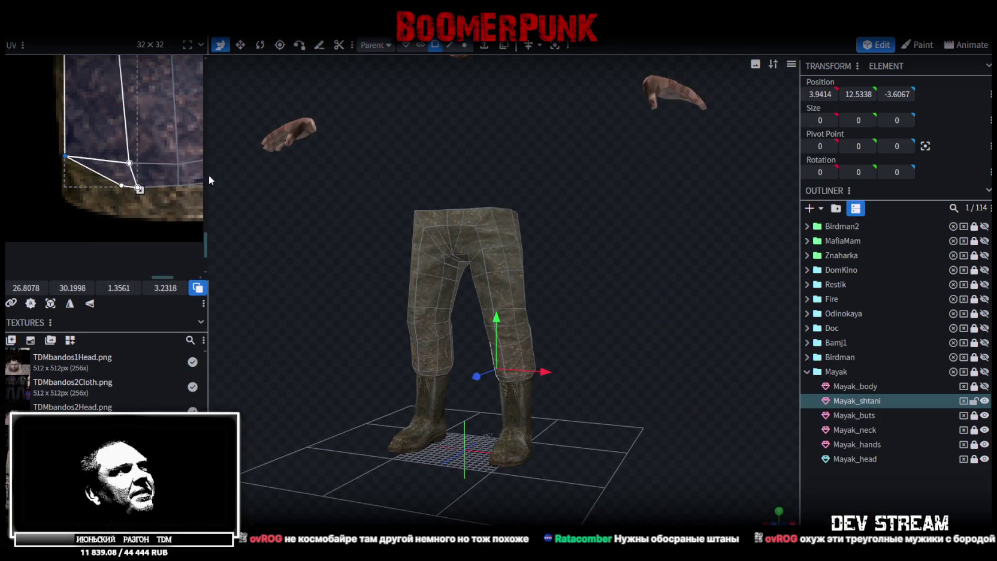
Select the trouser hem row of faces and pull their UV vertices down
{"action": "mouse_move", "coordinate": [100, 200]}
{"action": "left_mouse_down"}
{"action": "mouse_move", "coordinate": [126, 173]}
{"action": "mouse_move", "coordinate": [84, 173]}
{"action": "left_mouse_up"}
{"action": "scroll", "coordinate": [82, 168], "scroll_direction": "down", "scroll_amount": 2}
{"action": "left_click", "coordinate": [54, 172], "text": "shift"}
{"action": "left_click", "coordinate": [90, 171], "text": "shift"}
{"action": "mouse_move", "coordinate": [90, 170]}
{"action": "left_mouse_down"}
{"action": "mouse_move", "coordinate": [89, 190]}
{"action": "mouse_move", "coordinate": [162, 176]}
{"action": "left_mouse_up"}
{"action": "scroll", "coordinate": [115, 175], "scroll_direction": "up", "scroll_amount": 1}
Reshape the tall upper leg face by moving its vertex
{"action": "left_click", "coordinate": [96, 162]}
{"action": "left_click", "coordinate": [96, 102]}
{"action": "left_click_drag", "start_coordinate": [108, 124], "coordinate": [146, 144]}
{"action": "scroll", "coordinate": [146, 159], "scroll_direction": "down", "scroll_amount": 1}
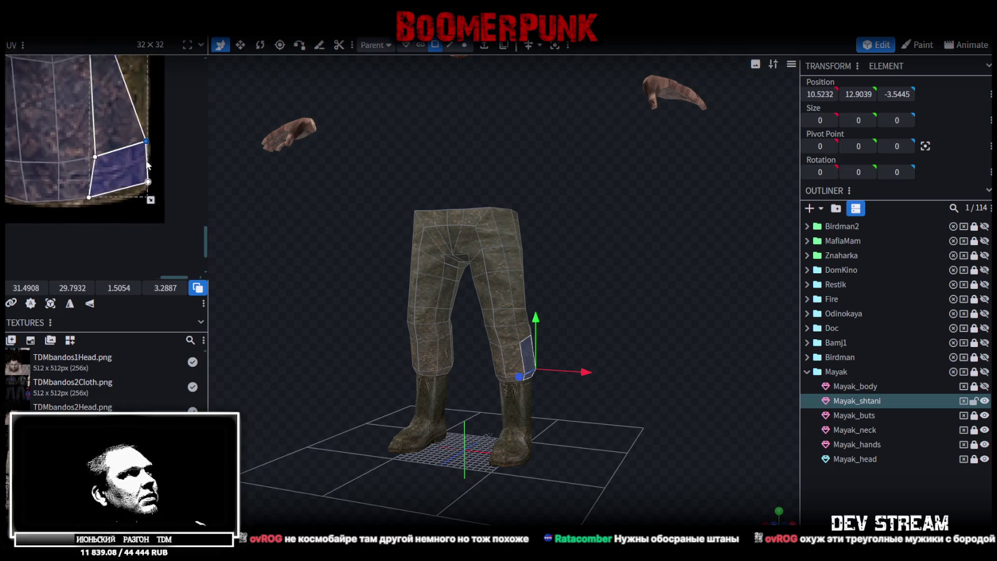
{"action": "scroll", "coordinate": [146, 161], "scroll_direction": "up", "scroll_amount": 2}
{"action": "left_click", "coordinate": [141, 201]}
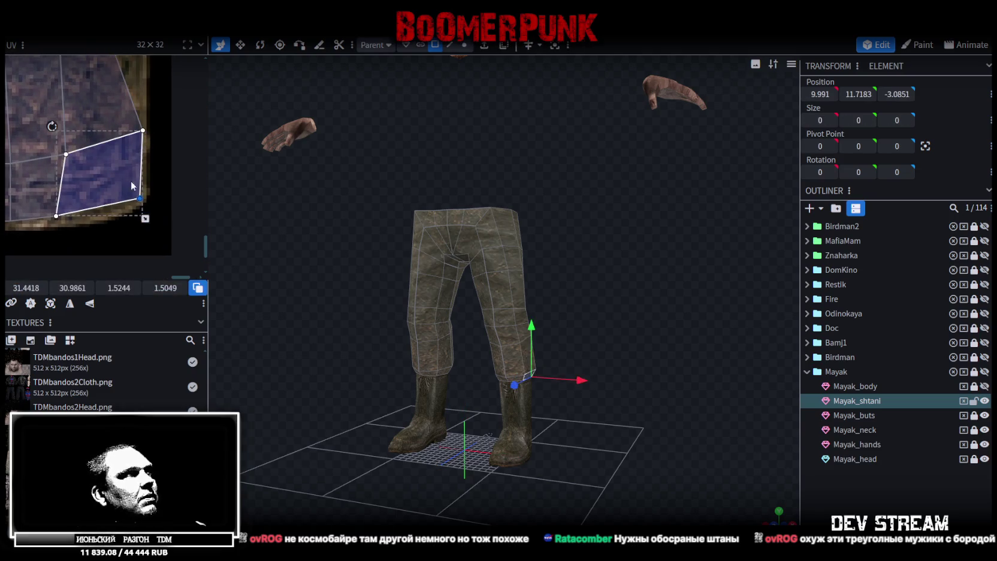
{"action": "scroll", "coordinate": [131, 181], "scroll_direction": "down", "scroll_amount": 3}
Widen the narrow side-strip face and nudge one of its vertices into place
{"action": "left_click", "coordinate": [99, 111]}
{"action": "left_click_drag", "start_coordinate": [99, 111], "coordinate": [99, 108]}
{"action": "left_click_drag", "start_coordinate": [109, 162], "coordinate": [136, 161]}
{"action": "scroll", "coordinate": [146, 215], "scroll_direction": "down", "scroll_amount": 1}
{"action": "scroll", "coordinate": [146, 214], "scroll_direction": "up", "scroll_amount": 3}
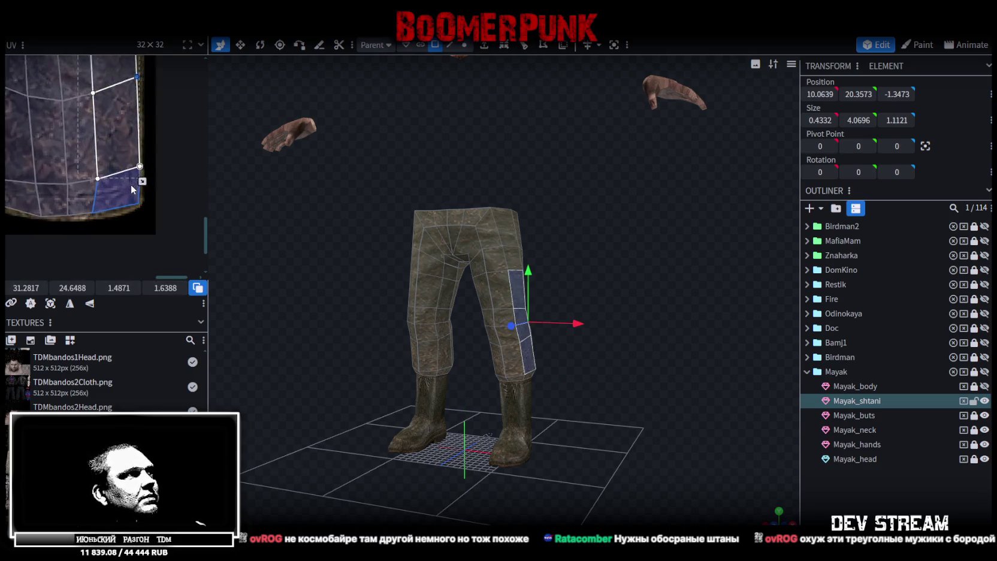
{"action": "left_click", "coordinate": [141, 155]}
{"action": "left_click_drag", "start_coordinate": [144, 155], "coordinate": [137, 159]}
{"action": "scroll", "coordinate": [146, 170], "scroll_direction": "down", "scroll_amount": 3}
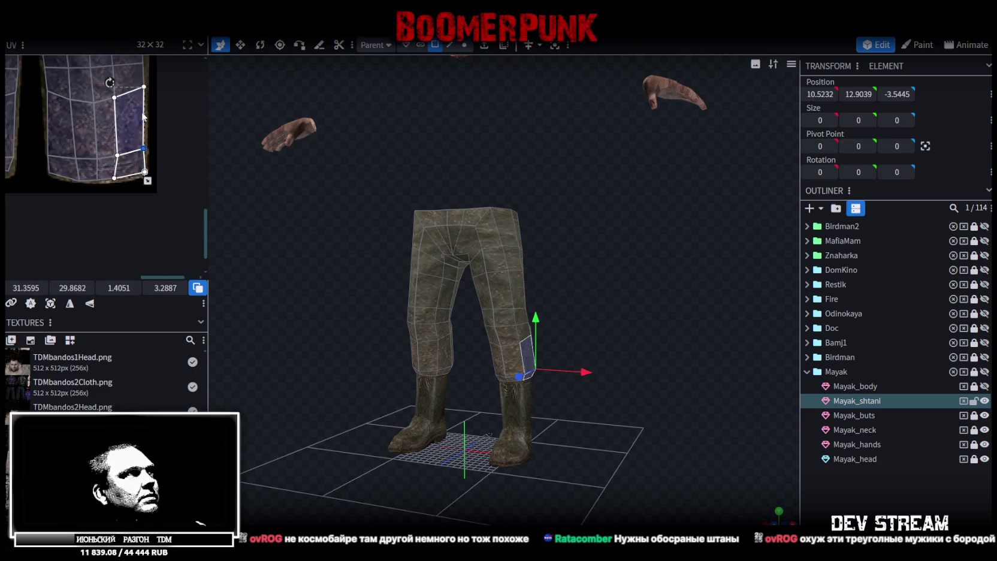
{"action": "scroll", "coordinate": [150, 136], "scroll_direction": "up", "scroll_amount": 3}
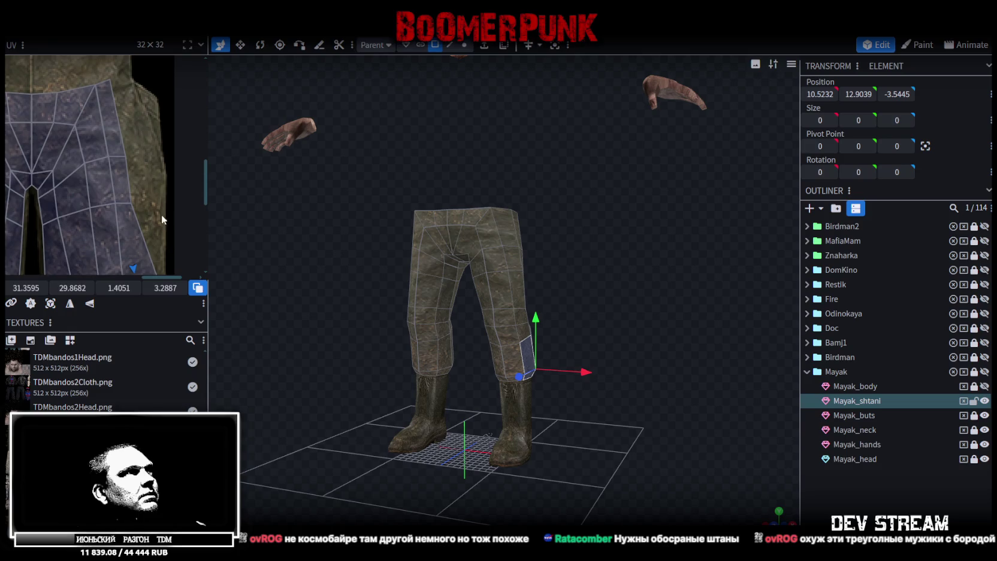
Shift the right-leg strip's edge outward and stretch its top face toward the waist
{"action": "left_click", "coordinate": [153, 211]}
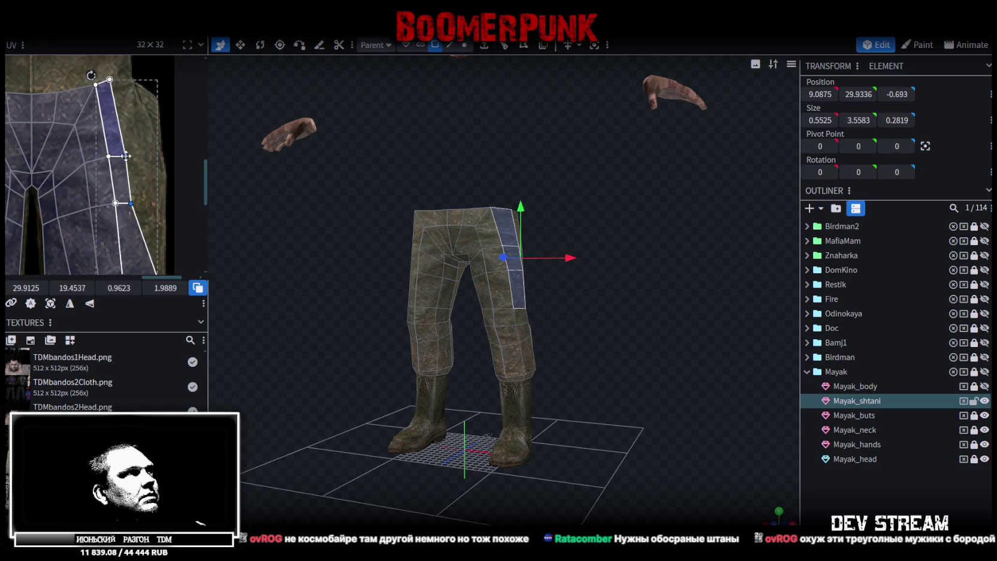
{"action": "left_click_drag", "start_coordinate": [154, 159], "coordinate": [155, 160]}
{"action": "left_click", "coordinate": [113, 90]}
{"action": "left_click_drag", "start_coordinate": [110, 79], "coordinate": [152, 99]}
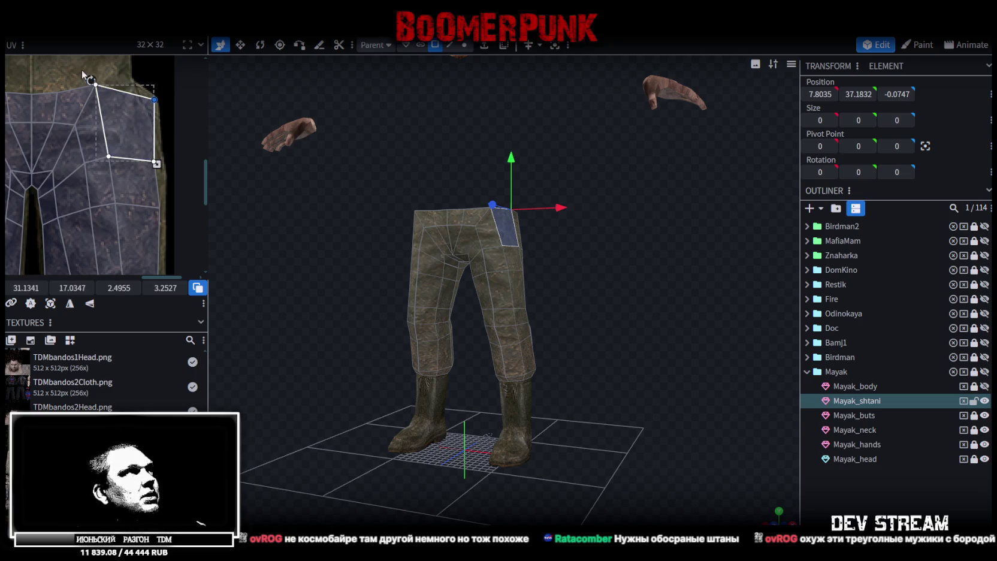
{"action": "scroll", "coordinate": [135, 160], "scroll_direction": "down", "scroll_amount": 4}
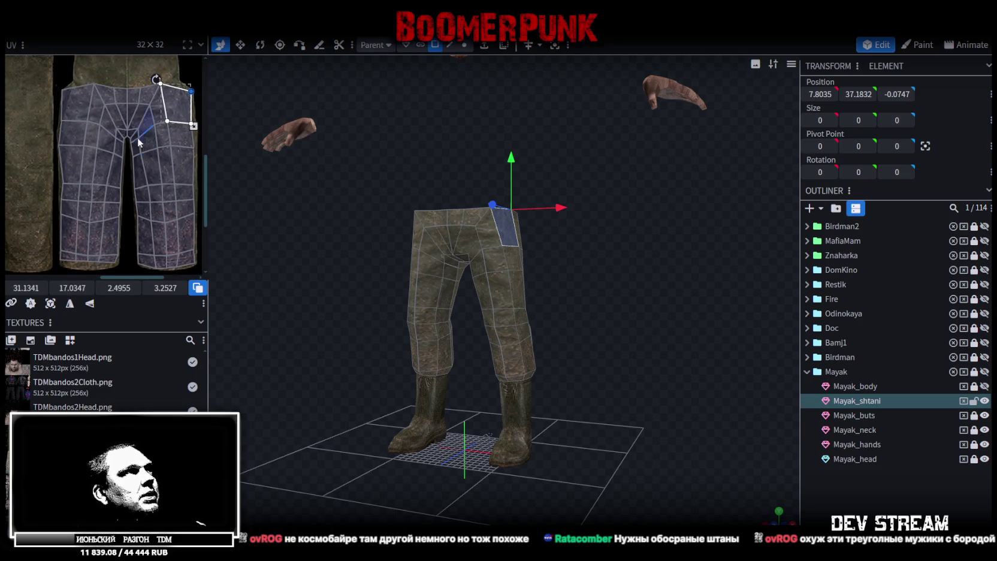
{"action": "scroll", "coordinate": [113, 179], "scroll_direction": "up", "scroll_amount": 5}
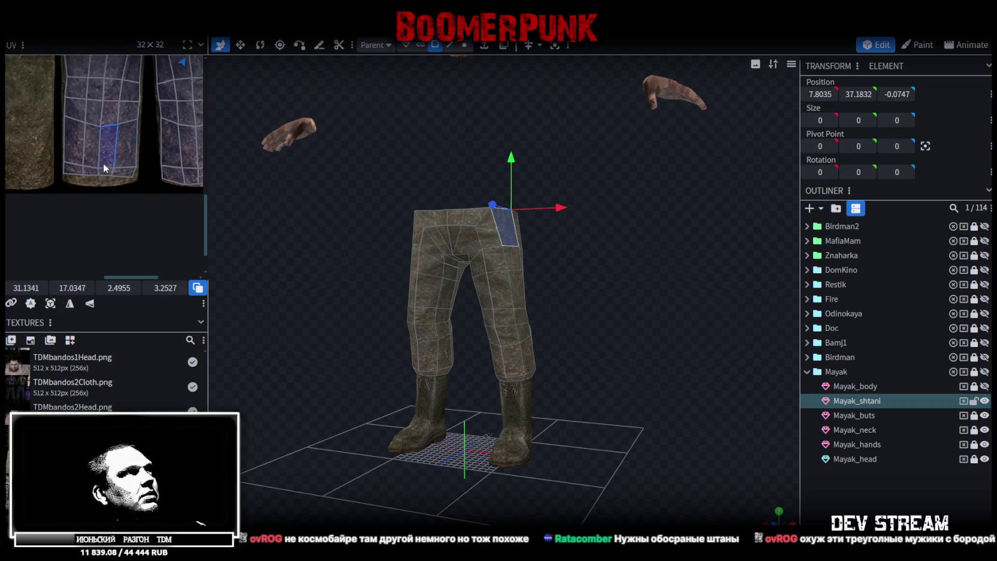
Pull the hem row down again and lower the left hem face's bottom-left corner
{"action": "left_click", "coordinate": [104, 177]}
{"action": "left_click", "coordinate": [104, 177]}
{"action": "left_click_drag", "start_coordinate": [118, 180], "coordinate": [115, 195]}
{"action": "left_click", "coordinate": [37, 176]}
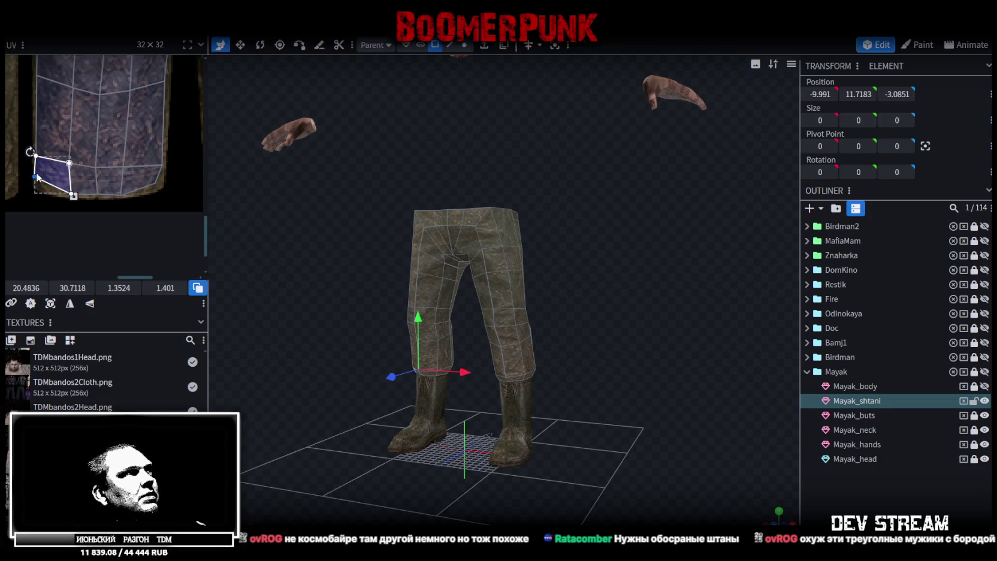
{"action": "left_click_drag", "start_coordinate": [36, 180], "coordinate": [38, 187]}
{"action": "scroll", "coordinate": [685, 368], "scroll_direction": "up", "scroll_amount": 1}
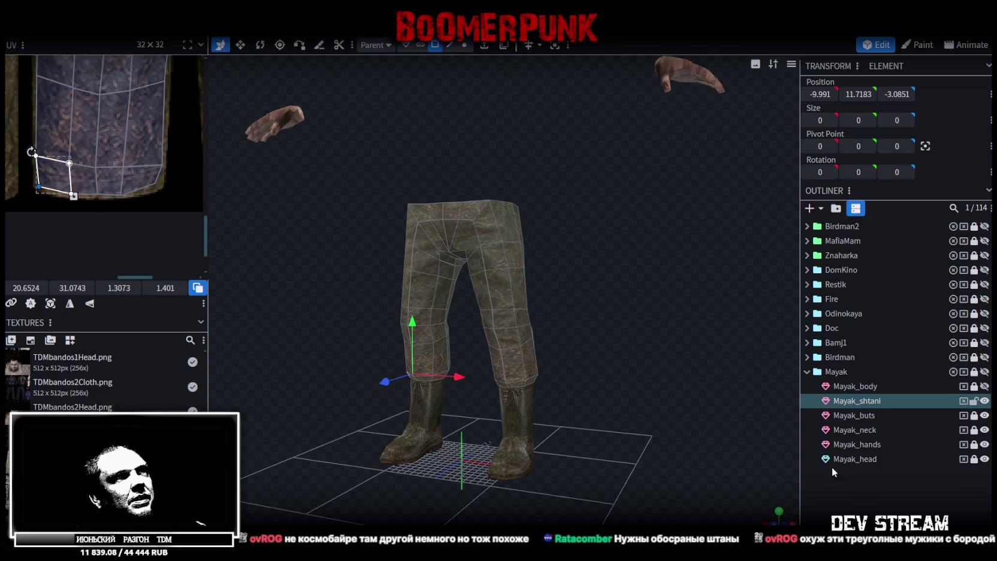
Reselect the trousers and pick a face at the waist
{"action": "left_click", "coordinate": [848, 478]}
{"action": "scroll", "coordinate": [635, 303], "scroll_direction": "up", "scroll_amount": 3}
{"action": "left_click", "coordinate": [404, 207]}
{"action": "mouse_move", "coordinate": [279, 131]}
{"action": "left_mouse_down"}
{"action": "mouse_move", "coordinate": [420, 139]}
{"action": "mouse_move", "coordinate": [497, 205]}
{"action": "left_mouse_up"}
{"action": "left_click", "coordinate": [497, 206]}
{"action": "scroll", "coordinate": [107, 178], "scroll_direction": "down", "scroll_amount": 5}
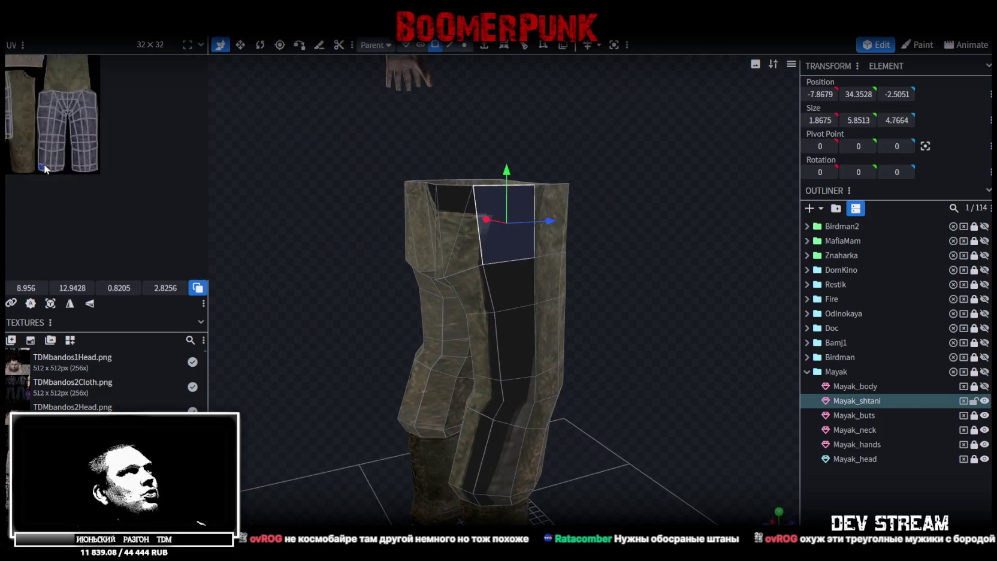
Select all trouser faces, shift the UV island down-right and scale it up
{"action": "key", "text": "ctrl+a"}
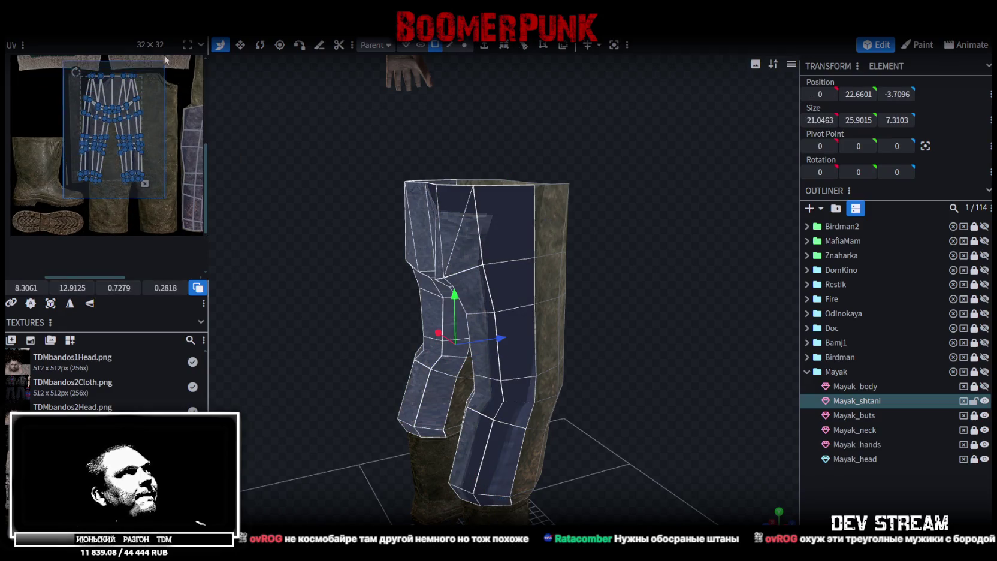
{"action": "scroll", "coordinate": [107, 96], "scroll_direction": "up", "scroll_amount": 2}
{"action": "mouse_move", "coordinate": [88, 102]}
{"action": "left_mouse_down"}
{"action": "mouse_move", "coordinate": [128, 120]}
{"action": "mouse_move", "coordinate": [107, 111]}
{"action": "mouse_move", "coordinate": [114, 115]}
{"action": "left_mouse_up"}
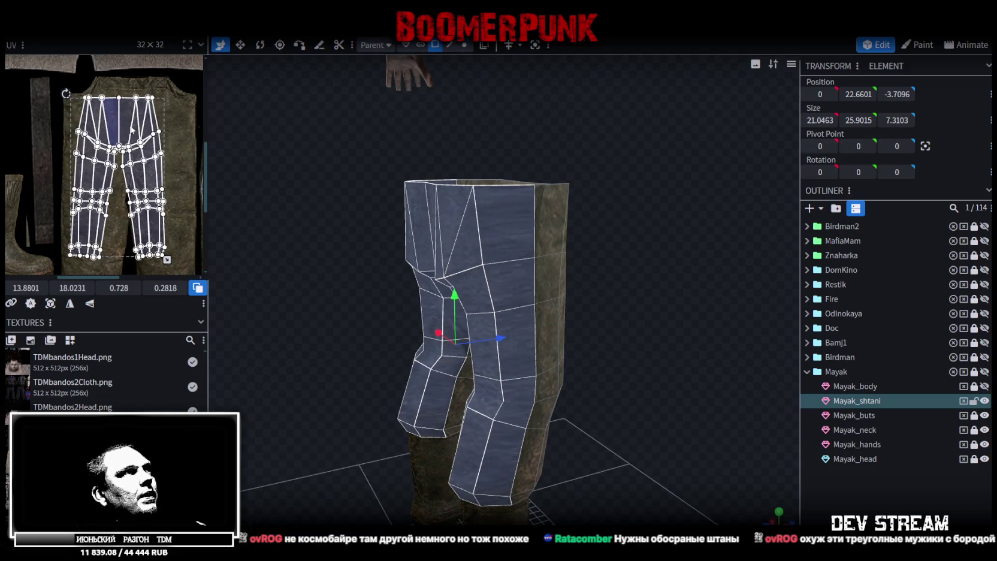
{"action": "scroll", "coordinate": [122, 98], "scroll_direction": "down", "scroll_amount": 1}
{"action": "mouse_move", "coordinate": [136, 177]}
{"action": "left_mouse_down"}
{"action": "mouse_move", "coordinate": [161, 229]}
{"action": "mouse_move", "coordinate": [155, 222]}
{"action": "left_mouse_up"}
Widen a front waistband face by dragging its vertex left
{"action": "scroll", "coordinate": [102, 114], "scroll_direction": "up", "scroll_amount": 3}
{"action": "scroll", "coordinate": [109, 123], "scroll_direction": "down", "scroll_amount": 3}
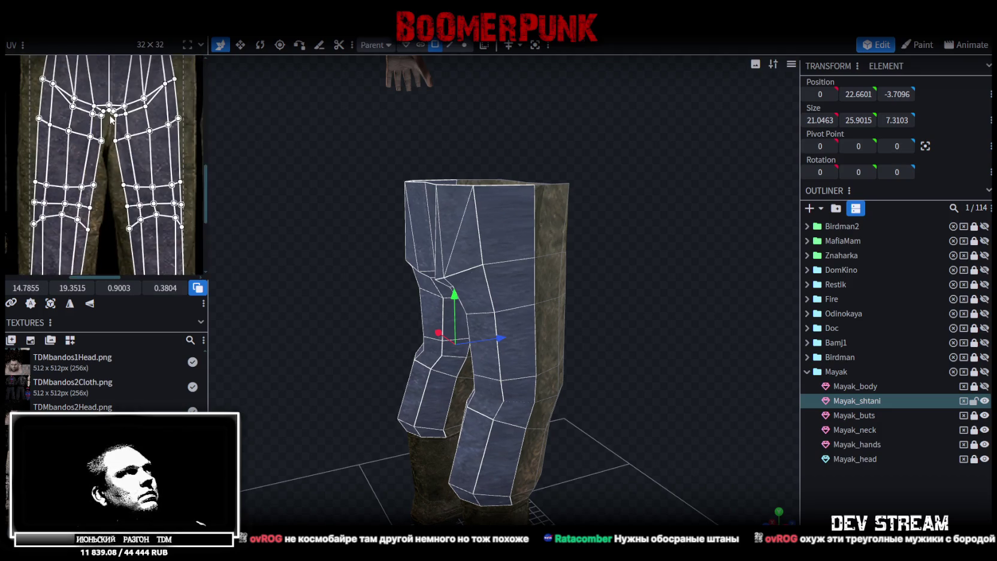
{"action": "scroll", "coordinate": [90, 117], "scroll_direction": "up", "scroll_amount": 4}
{"action": "scroll", "coordinate": [97, 126], "scroll_direction": "down", "scroll_amount": 3}
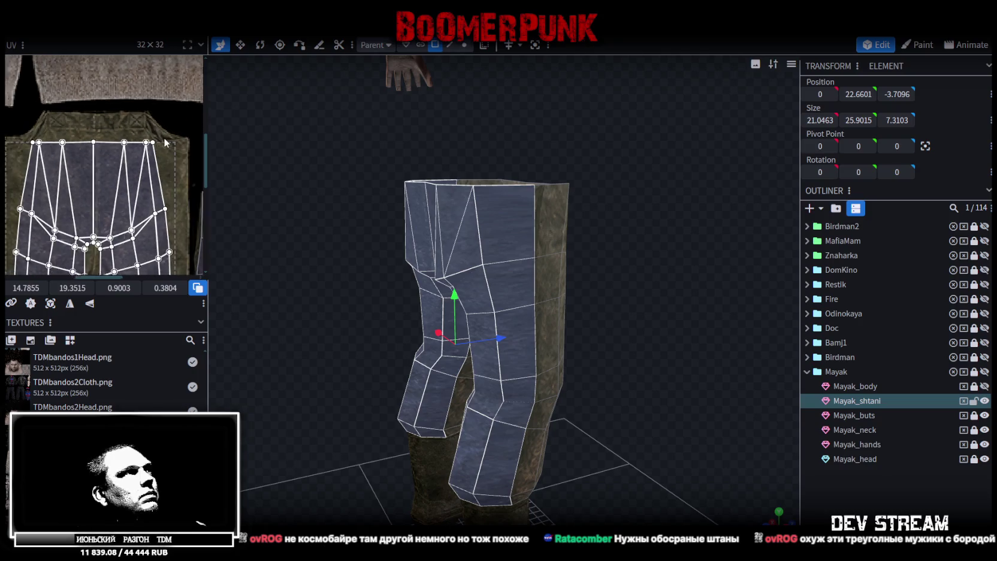
{"action": "scroll", "coordinate": [78, 129], "scroll_direction": "up", "scroll_amount": 3}
{"action": "mouse_move", "coordinate": [57, 119]}
{"action": "left_mouse_down"}
{"action": "mouse_move", "coordinate": [86, 137]}
{"action": "mouse_move", "coordinate": [30, 120]}
{"action": "left_mouse_up"}
{"action": "scroll", "coordinate": [87, 123], "scroll_direction": "up", "scroll_amount": 3}
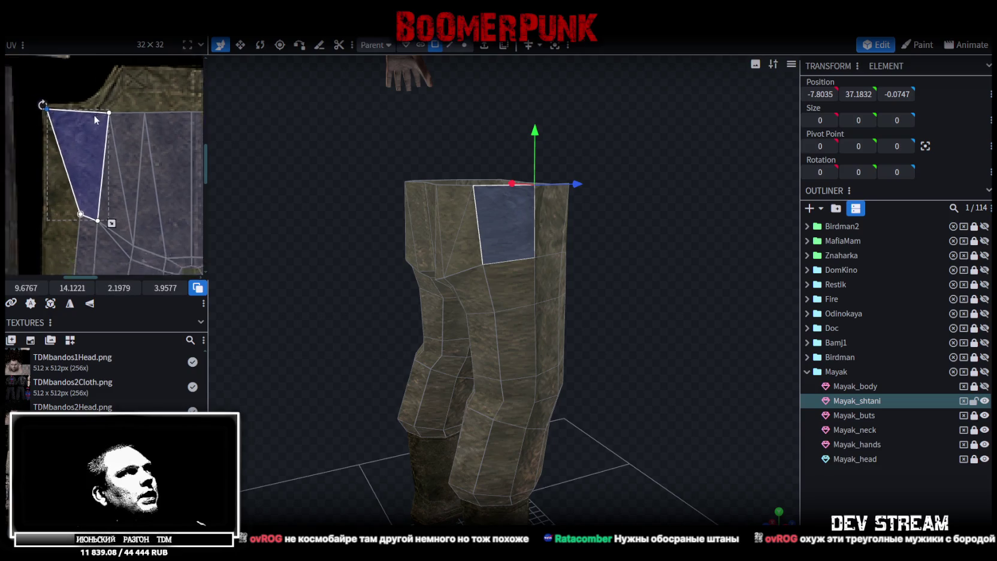
Reshape the lower strip and thin lower-leg faces by pulling their vertices left
{"action": "mouse_move", "coordinate": [85, 137]}
{"action": "left_mouse_down"}
{"action": "mouse_move", "coordinate": [117, 174]}
{"action": "mouse_move", "coordinate": [82, 154]}
{"action": "left_mouse_up"}
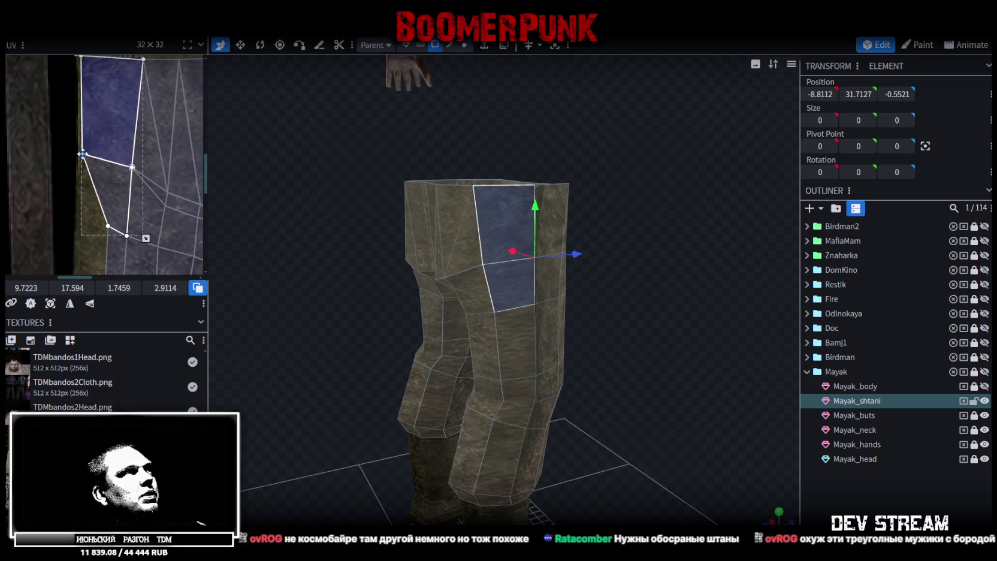
{"action": "left_click", "coordinate": [107, 227]}
{"action": "left_click_drag", "start_coordinate": [108, 228], "coordinate": [80, 224]}
{"action": "scroll", "coordinate": [81, 224], "scroll_direction": "down", "scroll_amount": 3}
{"action": "left_click", "coordinate": [123, 220]}
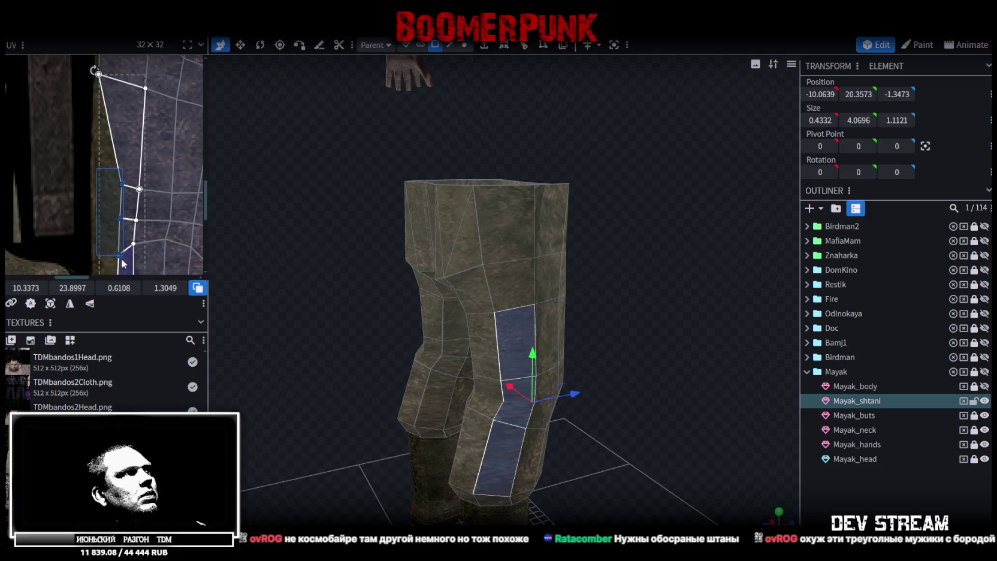
{"action": "left_click_drag", "start_coordinate": [121, 190], "coordinate": [102, 191]}
{"action": "scroll", "coordinate": [135, 198], "scroll_direction": "up", "scroll_amount": 3}
{"action": "scroll", "coordinate": [129, 189], "scroll_direction": "up", "scroll_amount": 3}
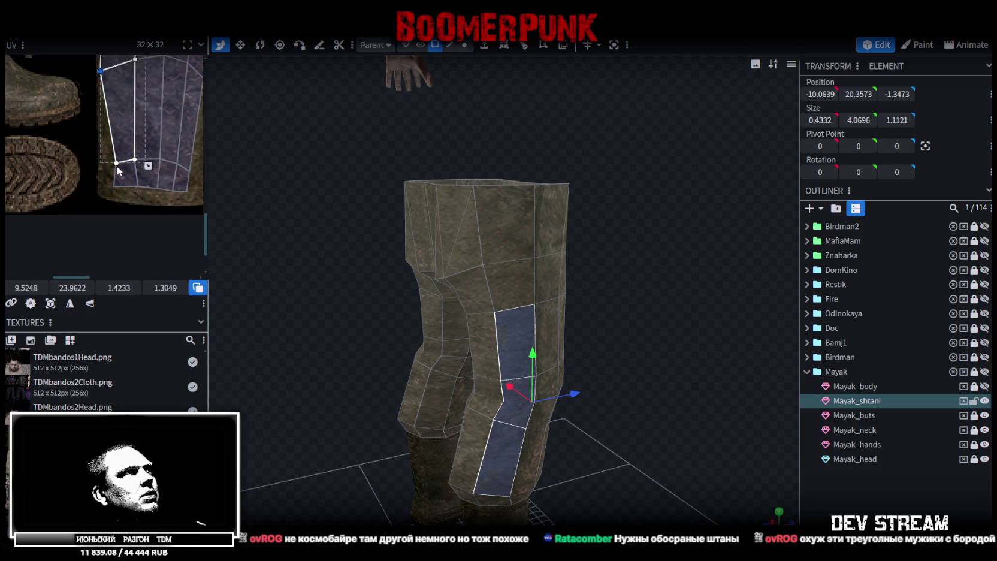
Move the lower trouser face near the cuff left and pick the small cuff face below
{"action": "left_click", "coordinate": [120, 173]}
{"action": "mouse_move", "coordinate": [116, 162]}
{"action": "left_mouse_down"}
{"action": "mouse_move", "coordinate": [101, 159]}
{"action": "mouse_move", "coordinate": [101, 193]}
{"action": "left_mouse_up"}
{"action": "left_click", "coordinate": [124, 178]}
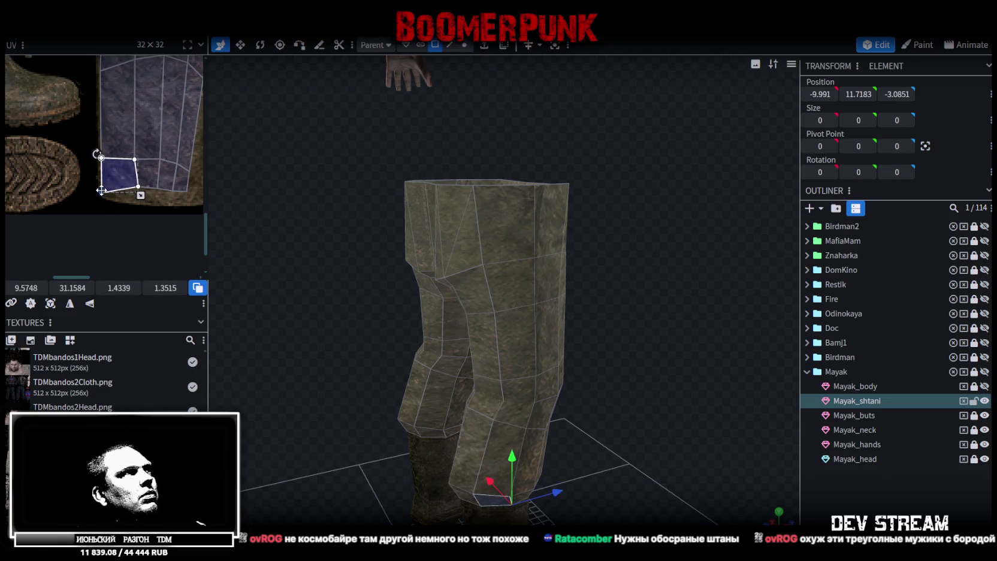
{"action": "scroll", "coordinate": [146, 158], "scroll_direction": "down", "scroll_amount": 3}
{"action": "scroll", "coordinate": [144, 182], "scroll_direction": "up", "scroll_amount": 1}
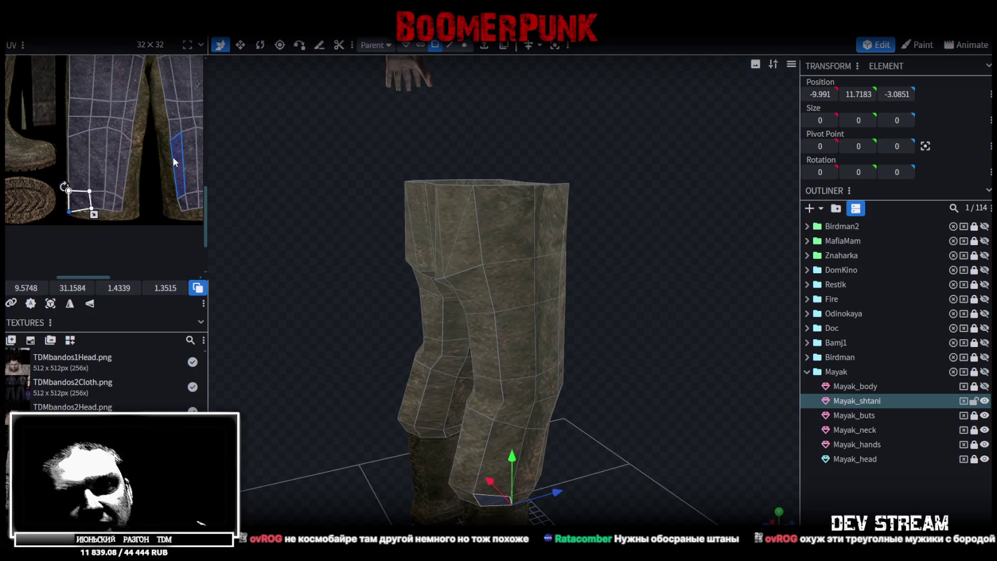
{"action": "scroll", "coordinate": [126, 155], "scroll_direction": "up", "scroll_amount": 2}
Widen the leg face strip by moving its vertices right
{"action": "left_click", "coordinate": [102, 201]}
{"action": "left_click", "coordinate": [116, 200], "text": "shift"}
{"action": "mouse_move", "coordinate": [116, 200]}
{"action": "left_mouse_down"}
{"action": "mouse_move", "coordinate": [140, 198]}
{"action": "mouse_move", "coordinate": [126, 77]}
{"action": "left_mouse_up"}
{"action": "scroll", "coordinate": [148, 125], "scroll_direction": "up", "scroll_amount": 3}
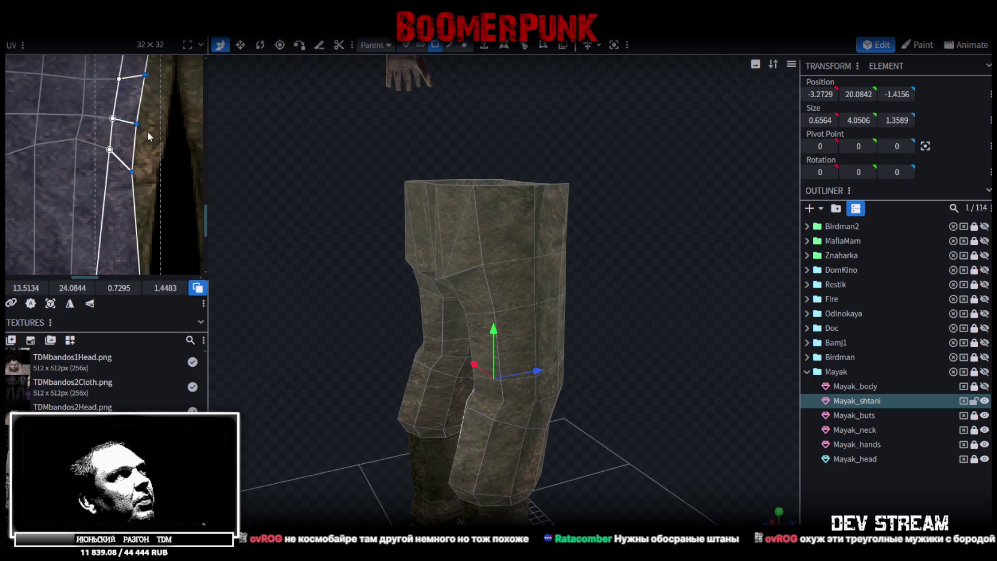
Push the selected leg-strip vertices outward on the texture
{"action": "left_click_drag", "start_coordinate": [137, 125], "coordinate": [160, 128]}
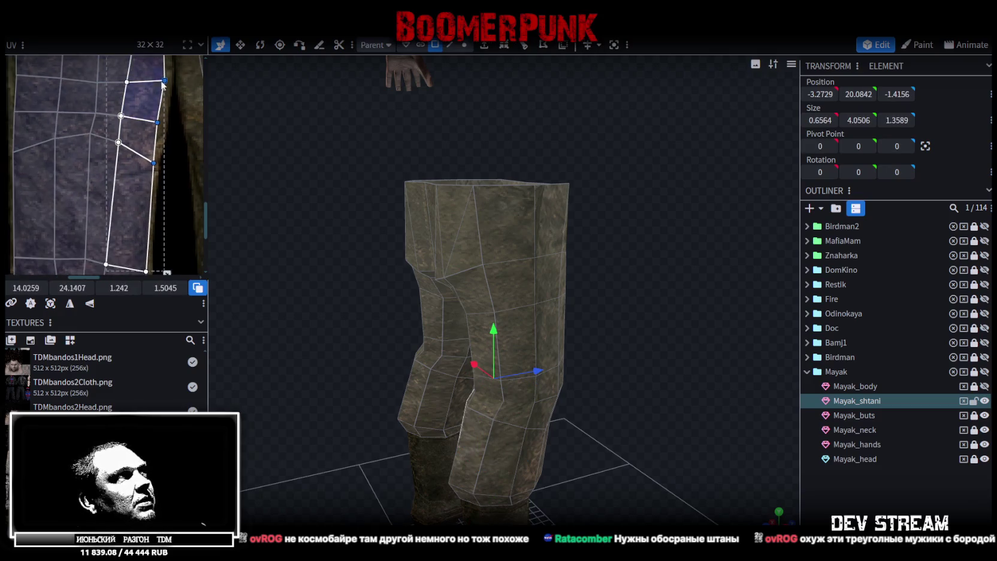
{"action": "scroll", "coordinate": [139, 200], "scroll_direction": "up", "scroll_amount": 2}
{"action": "scroll", "coordinate": [142, 126], "scroll_direction": "up", "scroll_amount": 2}
{"action": "scroll", "coordinate": [149, 133], "scroll_direction": "down", "scroll_amount": 3}
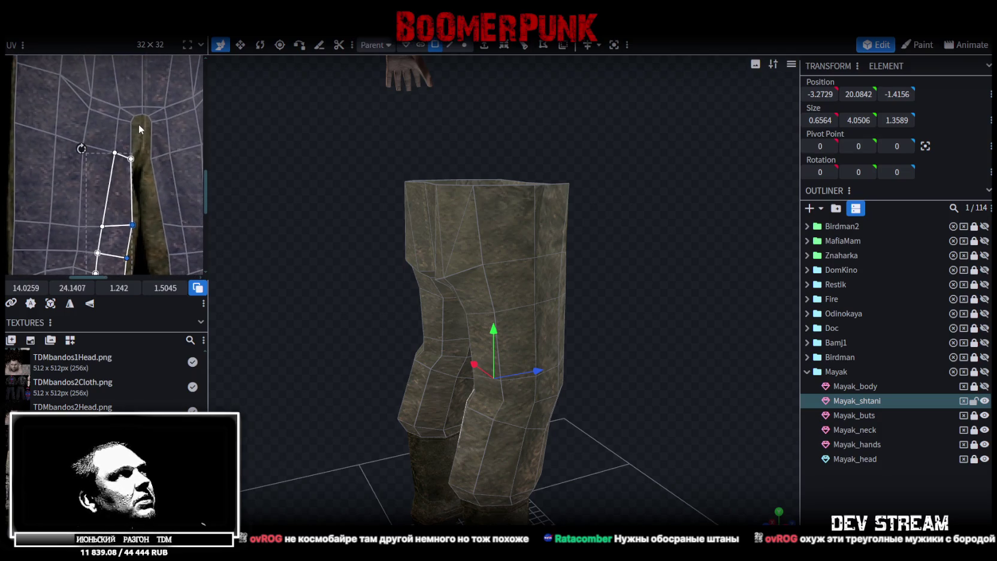
{"action": "scroll", "coordinate": [130, 132], "scroll_direction": "up", "scroll_amount": 1}
Pull the crotch faces' vertices down at the top of the strip
{"action": "left_click", "coordinate": [137, 138]}
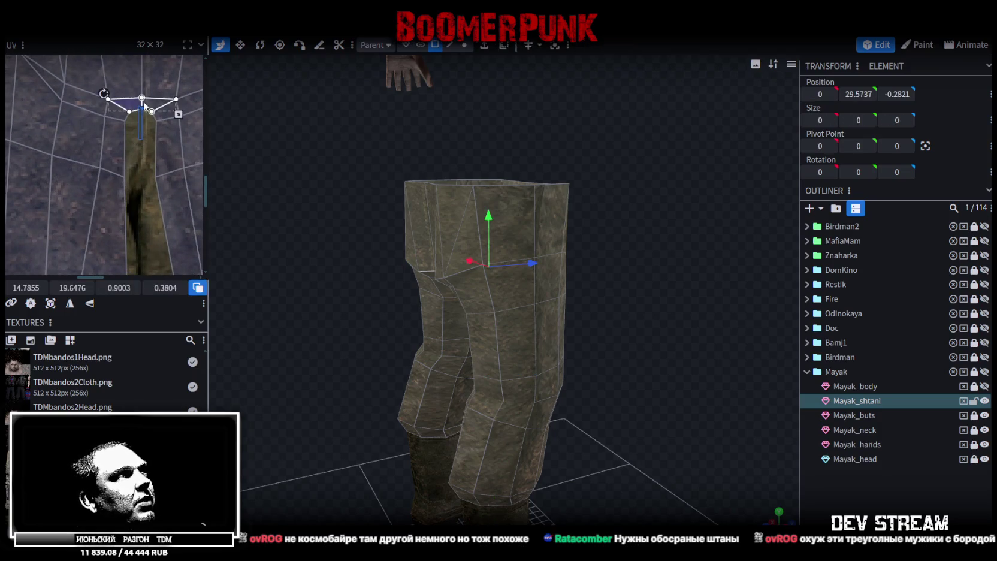
{"action": "left_click_drag", "start_coordinate": [157, 119], "coordinate": [158, 145]}
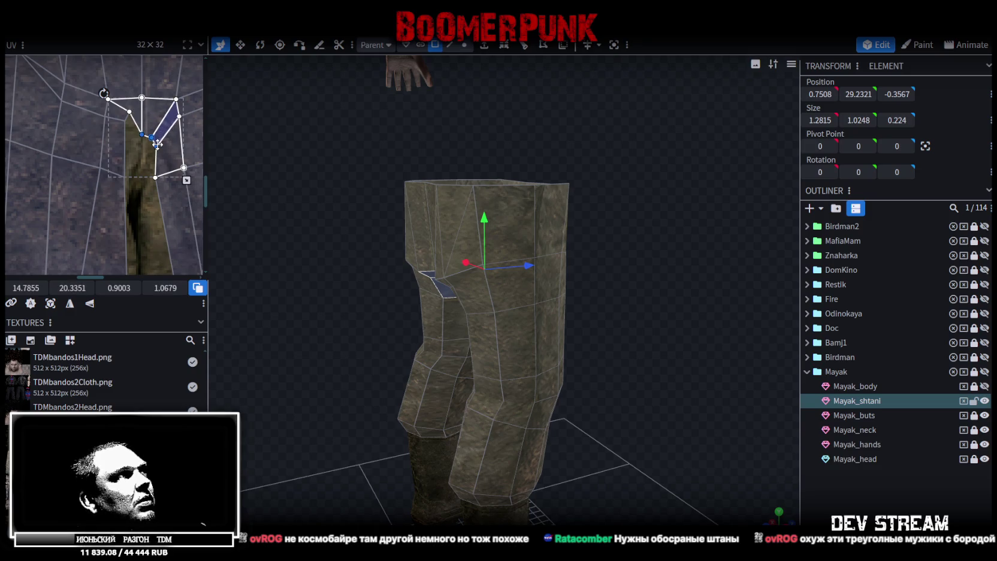
{"action": "left_click", "coordinate": [119, 111]}
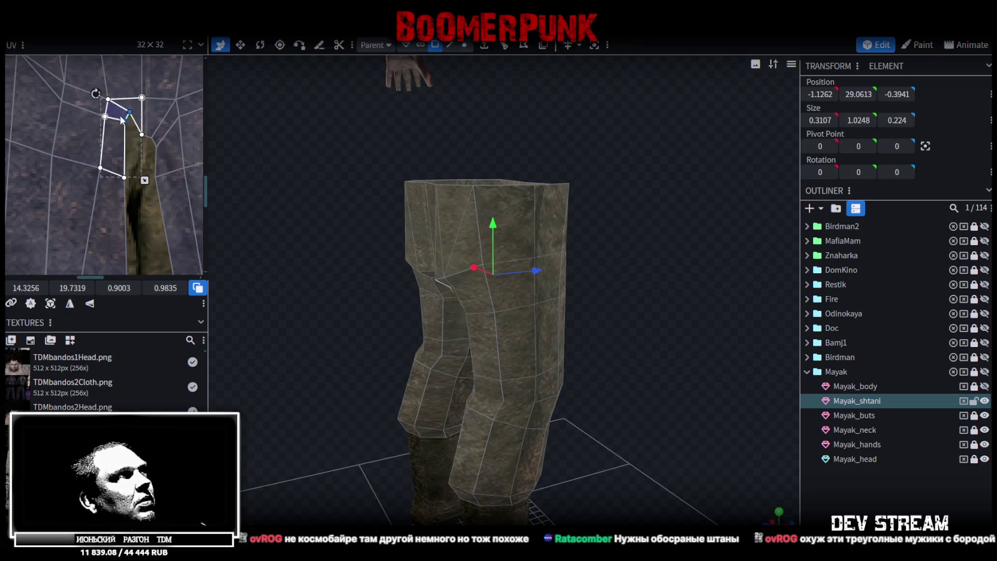
{"action": "left_click_drag", "start_coordinate": [122, 122], "coordinate": [124, 147]}
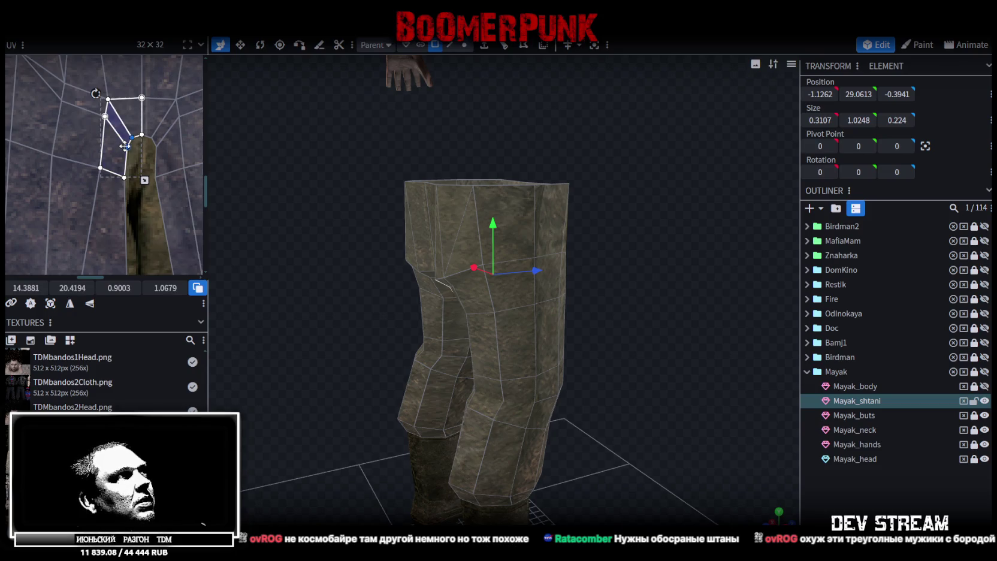
{"action": "scroll", "coordinate": [142, 157], "scroll_direction": "down", "scroll_amount": 2}
{"action": "scroll", "coordinate": [139, 130], "scroll_direction": "up", "scroll_amount": 2}
Straighten the inner-thigh strip edge by moving its vertices left
{"action": "left_click", "coordinate": [151, 157]}
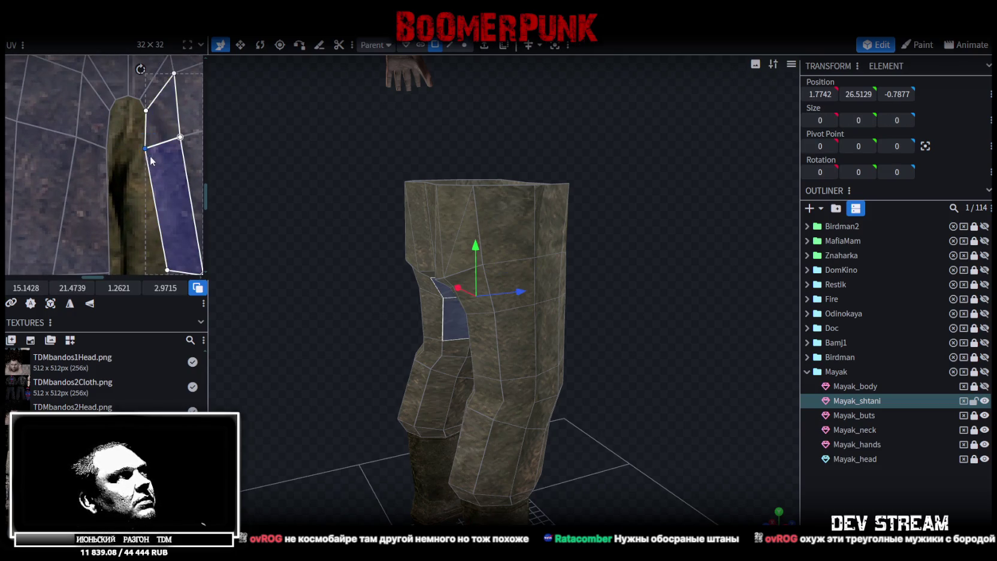
{"action": "scroll", "coordinate": [142, 150], "scroll_direction": "down", "scroll_amount": 2}
{"action": "left_click_drag", "start_coordinate": [128, 120], "coordinate": [155, 220]}
{"action": "mouse_move", "coordinate": [152, 163]}
{"action": "left_mouse_down"}
{"action": "mouse_move", "coordinate": [138, 169]}
{"action": "mouse_move", "coordinate": [162, 166]}
{"action": "mouse_move", "coordinate": [138, 165]}
{"action": "left_mouse_up"}
{"action": "scroll", "coordinate": [137, 168], "scroll_direction": "down", "scroll_amount": 2}
{"action": "scroll", "coordinate": [144, 174], "scroll_direction": "up", "scroll_amount": 3}
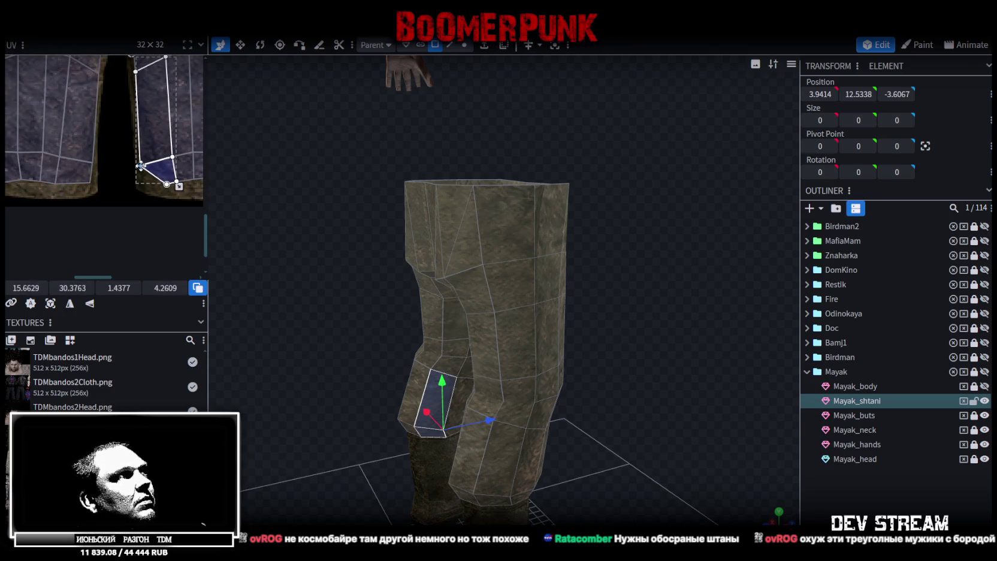
Shift a triangular cuff face left on the texture
{"action": "scroll", "coordinate": [139, 158], "scroll_direction": "down", "scroll_amount": 3}
{"action": "left_click", "coordinate": [148, 146]}
{"action": "left_click_drag", "start_coordinate": [142, 151], "coordinate": [127, 151]}
{"action": "scroll", "coordinate": [99, 154], "scroll_direction": "down", "scroll_amount": 1}
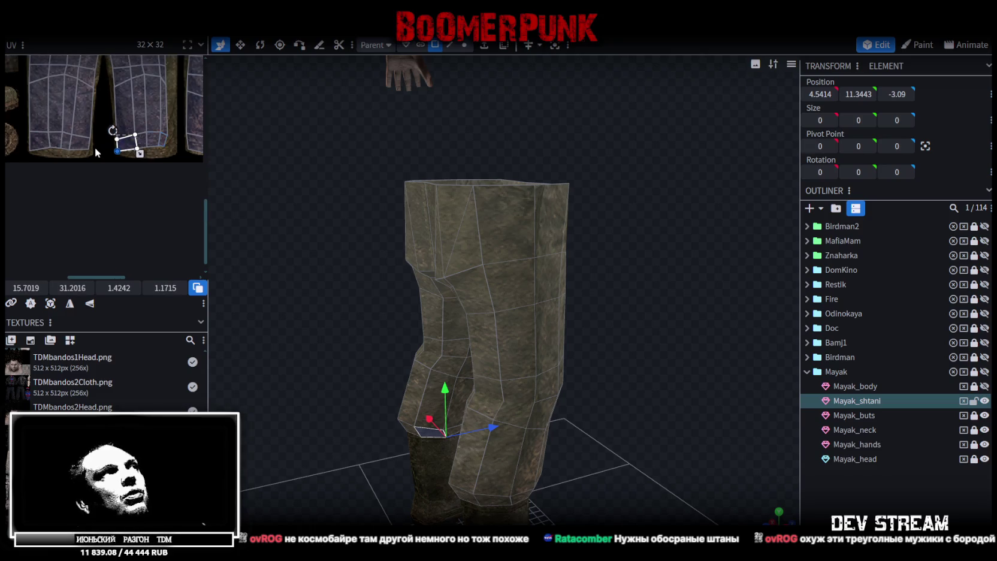
{"action": "scroll", "coordinate": [96, 147], "scroll_direction": "up", "scroll_amount": 2}
Stretch a bottom-row cuff face down-right and shift the lower-left cuff faces
{"action": "left_click_drag", "start_coordinate": [72, 144], "coordinate": [134, 132]}
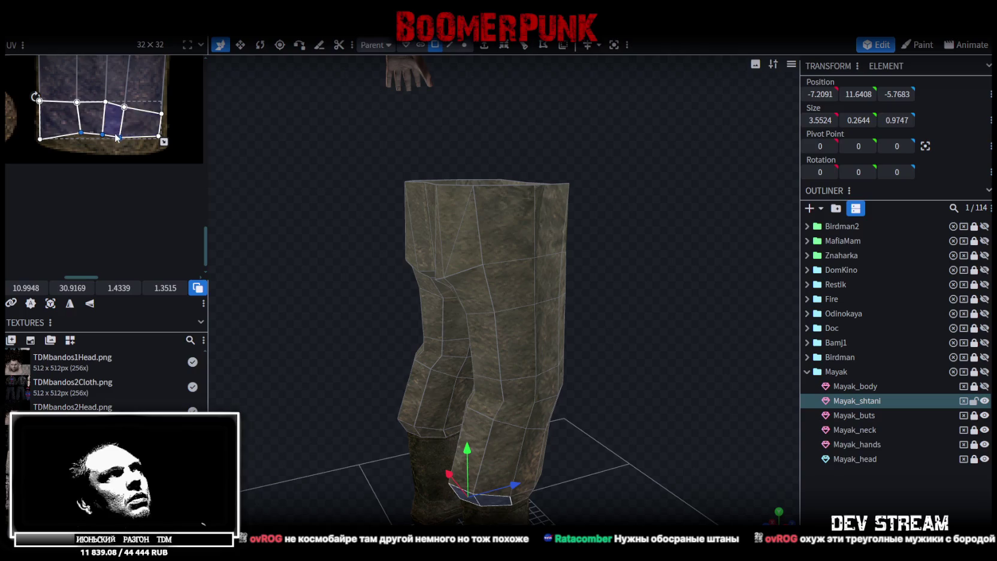
{"action": "scroll", "coordinate": [166, 141], "scroll_direction": "down", "scroll_amount": 1}
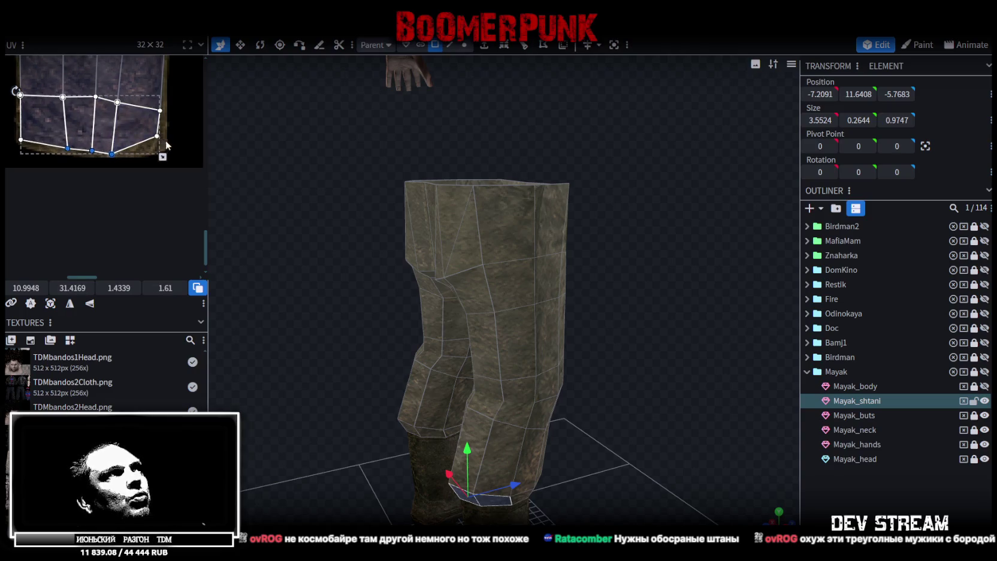
{"action": "left_click", "coordinate": [146, 133]}
{"action": "left_click_drag", "start_coordinate": [156, 136], "coordinate": [160, 145]}
{"action": "left_click", "coordinate": [68, 144]}
{"action": "left_click_drag", "start_coordinate": [66, 147], "coordinate": [60, 150]}
{"action": "scroll", "coordinate": [84, 126], "scroll_direction": "down", "scroll_amount": 2}
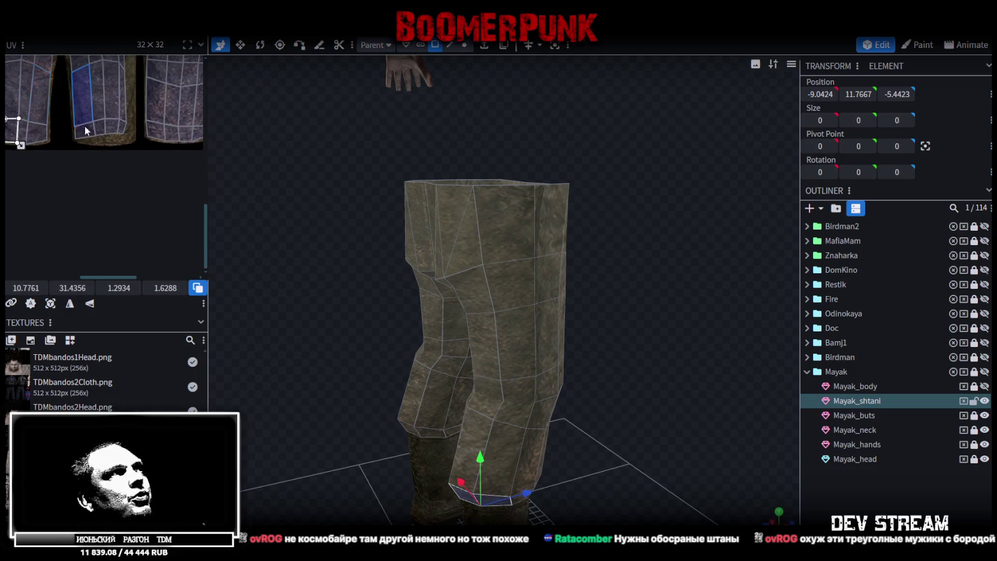
{"action": "scroll", "coordinate": [86, 126], "scroll_direction": "up", "scroll_amount": 3}
Stretch the middle leg's bottom cuff faces downward, then select a group of inner-leg faces
{"action": "left_click", "coordinate": [101, 147]}
{"action": "left_click_drag", "start_coordinate": [149, 154], "coordinate": [147, 159]}
{"action": "left_click", "coordinate": [90, 141]}
{"action": "scroll", "coordinate": [170, 114], "scroll_direction": "down", "scroll_amount": 1}
{"action": "scroll", "coordinate": [162, 120], "scroll_direction": "up", "scroll_amount": 2}
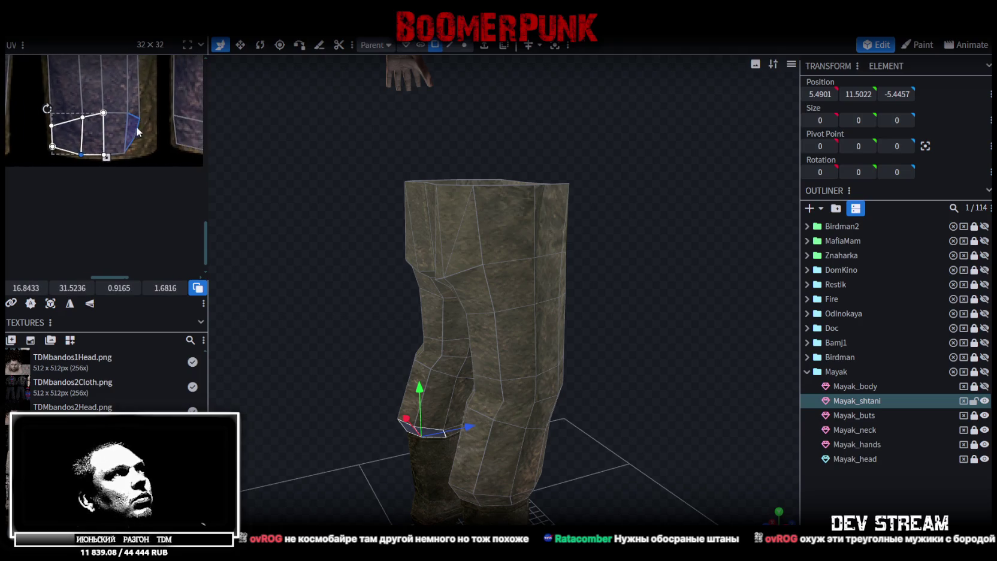
{"action": "mouse_move", "coordinate": [142, 145]}
{"action": "left_mouse_down"}
{"action": "mouse_move", "coordinate": [117, 127]}
{"action": "mouse_move", "coordinate": [162, 161]}
{"action": "mouse_move", "coordinate": [152, 149]}
{"action": "left_mouse_up"}
{"action": "scroll", "coordinate": [147, 179], "scroll_direction": "up", "scroll_amount": 2}
{"action": "scroll", "coordinate": [150, 179], "scroll_direction": "down", "scroll_amount": 2}
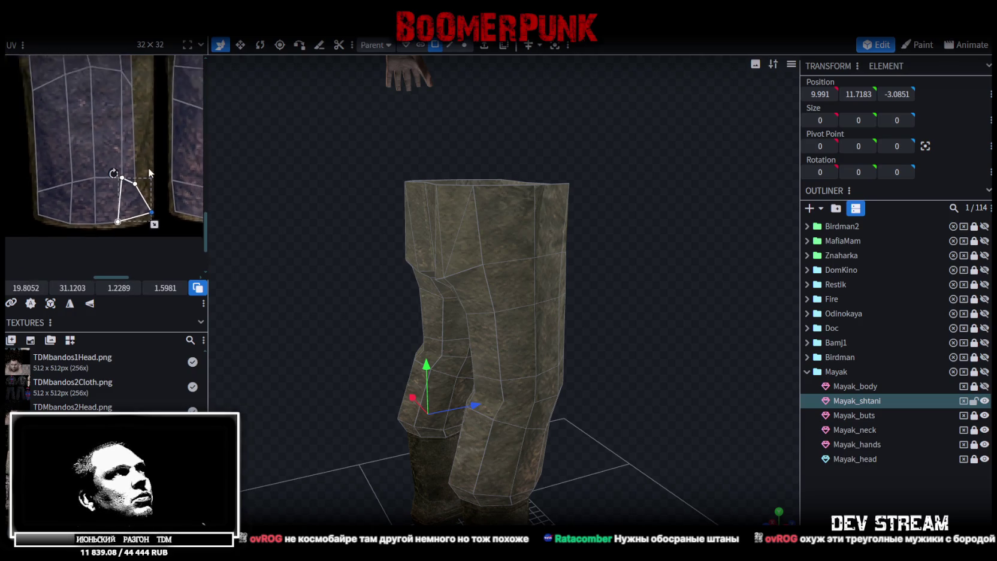
{"action": "left_click", "coordinate": [142, 188]}
{"action": "left_click", "coordinate": [142, 188]}
{"action": "left_click_drag", "start_coordinate": [123, 99], "coordinate": [129, 83]}
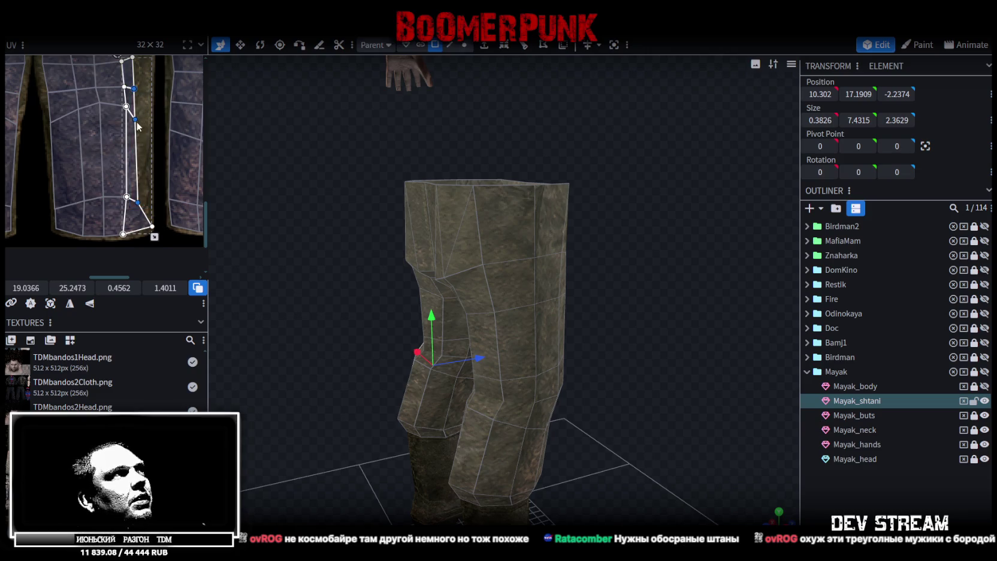
Shift the selected inner-leg vertices slightly right
{"action": "left_click_drag", "start_coordinate": [138, 120], "coordinate": [145, 120]}
{"action": "scroll", "coordinate": [145, 120], "scroll_direction": "down", "scroll_amount": 2}
{"action": "left_click", "coordinate": [150, 224]}
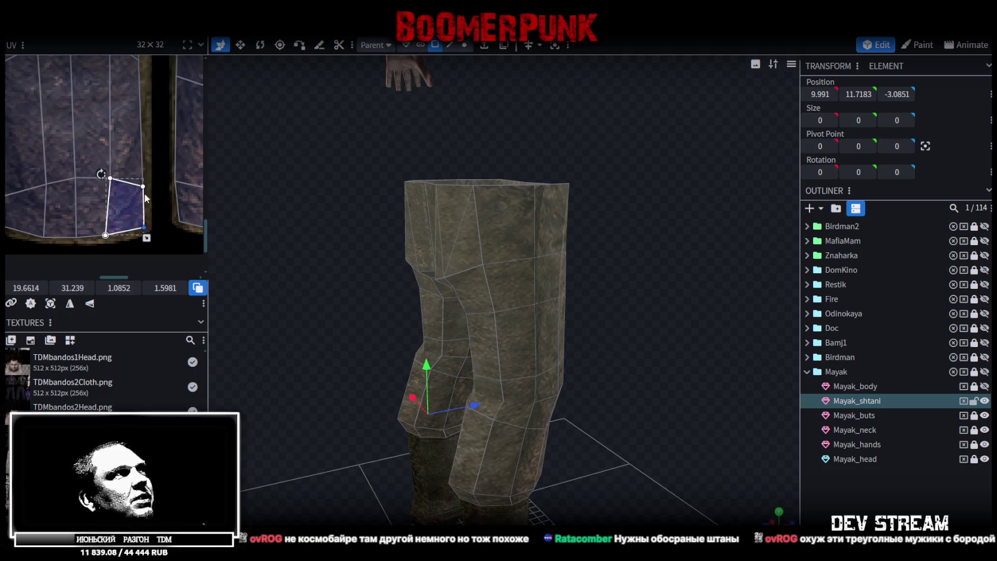
{"action": "scroll", "coordinate": [138, 191], "scroll_direction": "up", "scroll_amount": 2}
Widen an upper inner-leg face by moving its right edge, undoing an accidental nudge
{"action": "left_click", "coordinate": [121, 130]}
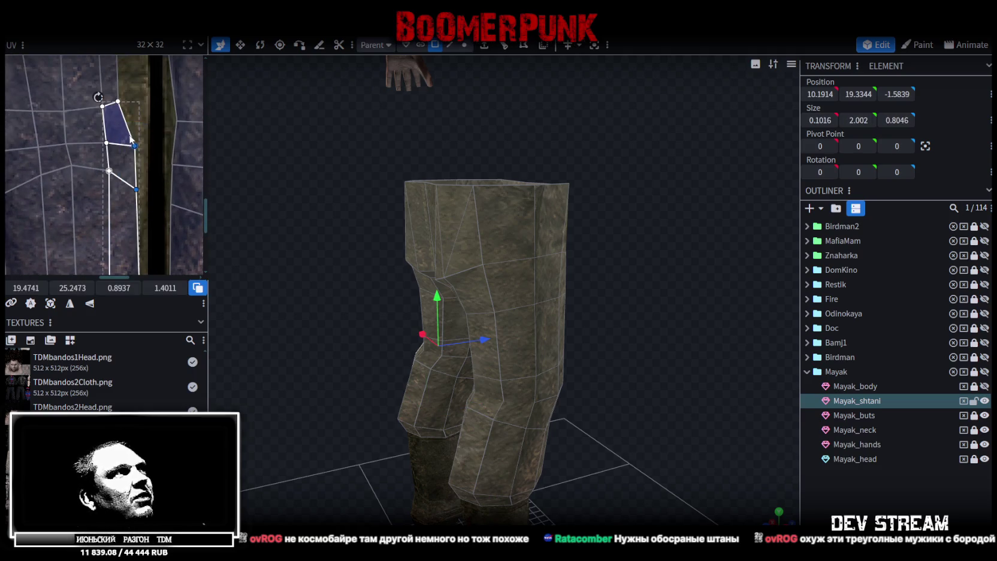
{"action": "left_click_drag", "start_coordinate": [26, 288], "coordinate": [28, 288]}
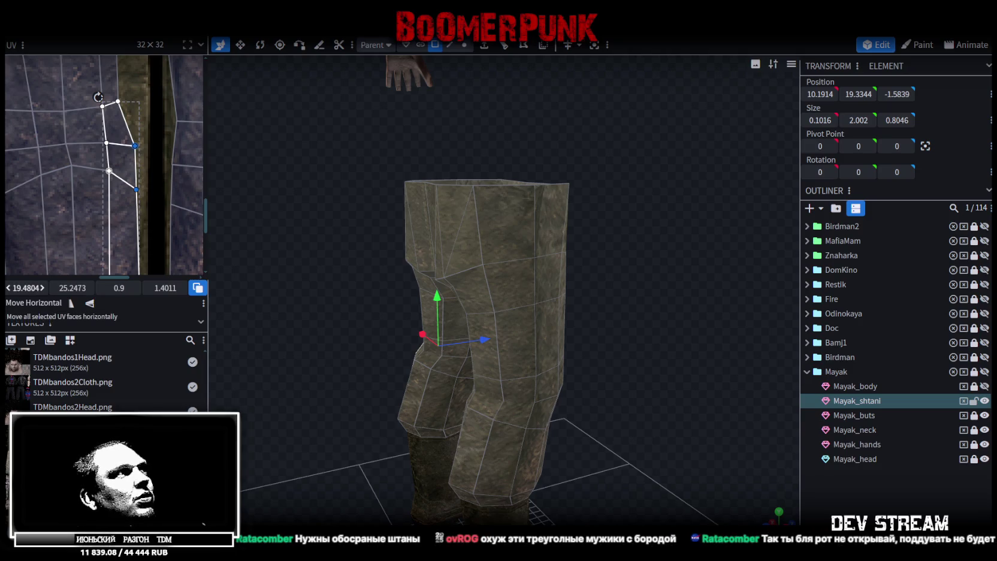
{"action": "scroll", "coordinate": [152, 189], "scroll_direction": "down", "scroll_amount": 5}
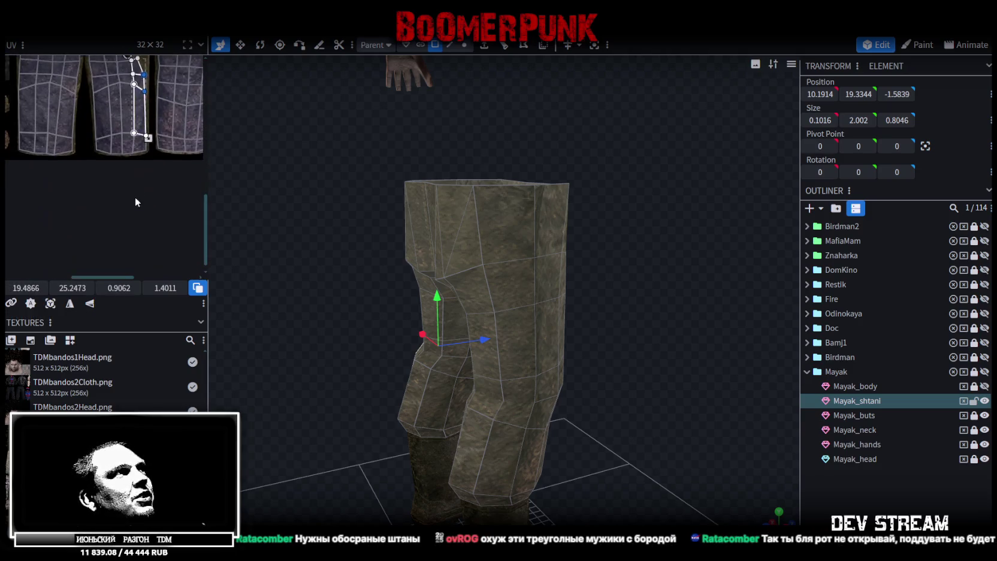
{"action": "key", "text": "ctrl+z"}
{"action": "scroll", "coordinate": [137, 175], "scroll_direction": "up", "scroll_amount": 4}
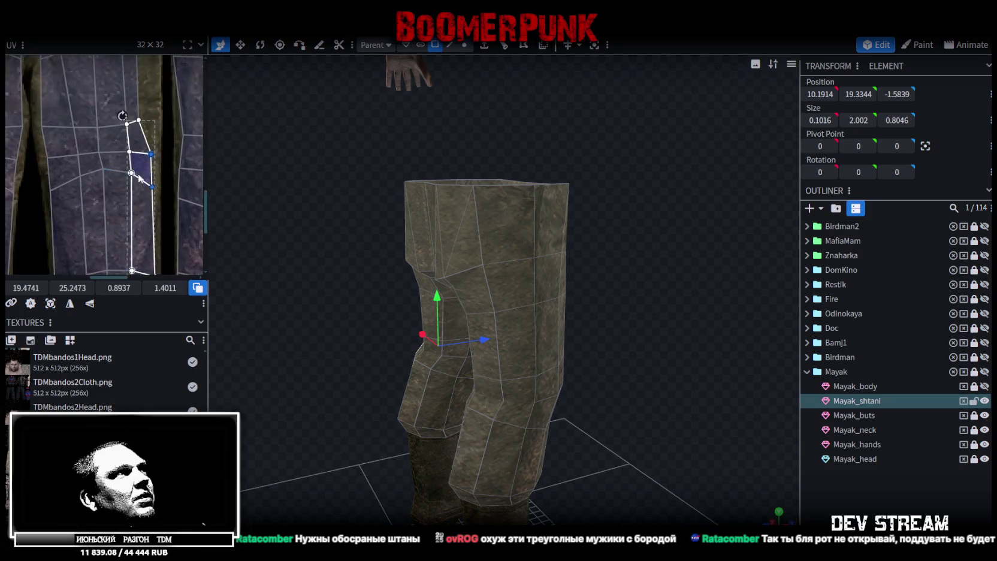
{"action": "left_click_drag", "start_coordinate": [151, 123], "coordinate": [159, 123]}
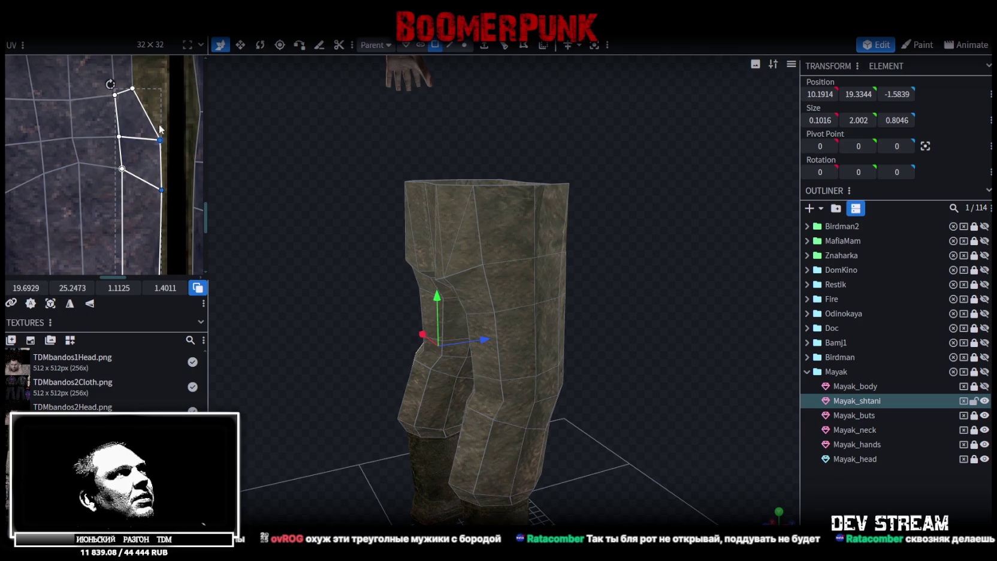
{"action": "scroll", "coordinate": [160, 197], "scroll_direction": "down", "scroll_amount": 3}
Widen the tall strip of upper trouser faces by moving their vertices right
{"action": "left_click", "coordinate": [141, 168], "text": "shift"}
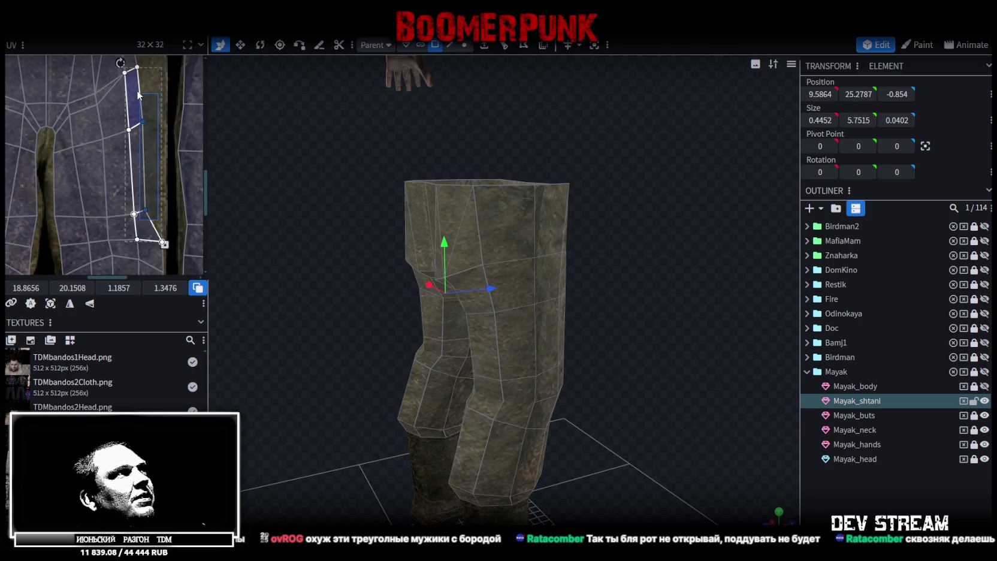
{"action": "left_click_drag", "start_coordinate": [149, 121], "coordinate": [161, 121]}
{"action": "scroll", "coordinate": [135, 161], "scroll_direction": "up", "scroll_amount": 4}
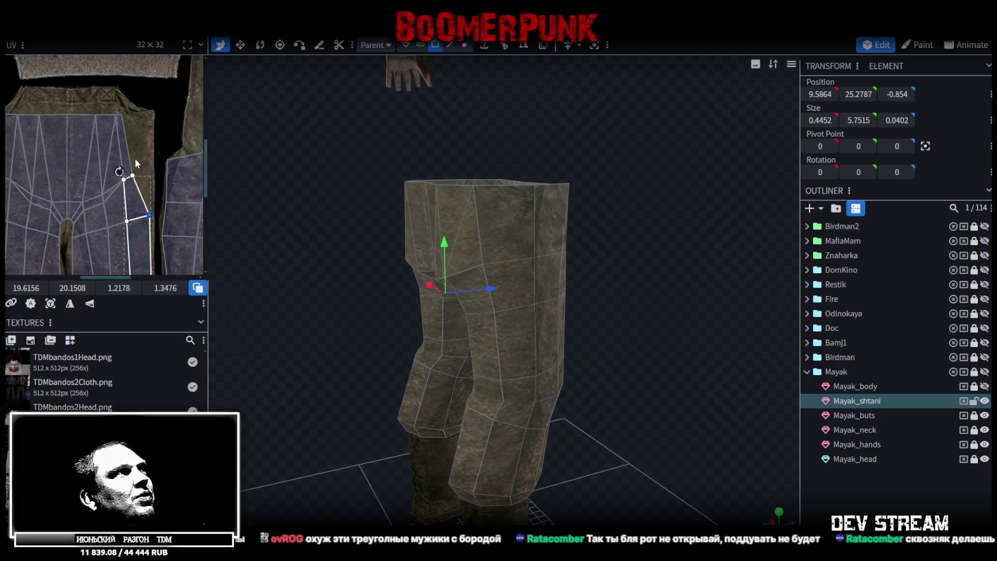
{"action": "left_click", "coordinate": [142, 202]}
{"action": "mouse_move", "coordinate": [26, 288]}
{"action": "left_mouse_down"}
{"action": "mouse_move", "coordinate": [54, 287]}
{"action": "mouse_move", "coordinate": [15, 280]}
{"action": "left_mouse_up"}
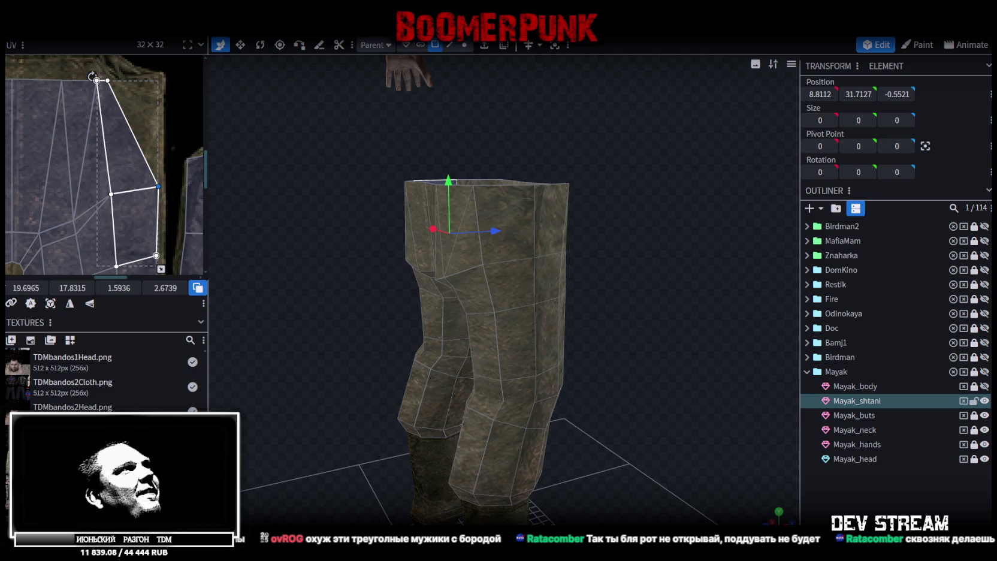
Stretch the waist island's top vertex far right to widen the waistband UV
{"action": "scroll", "coordinate": [150, 109], "scroll_direction": "up", "scroll_amount": 3}
{"action": "left_click", "coordinate": [92, 99]}
{"action": "left_click_drag", "start_coordinate": [89, 98], "coordinate": [178, 98]}
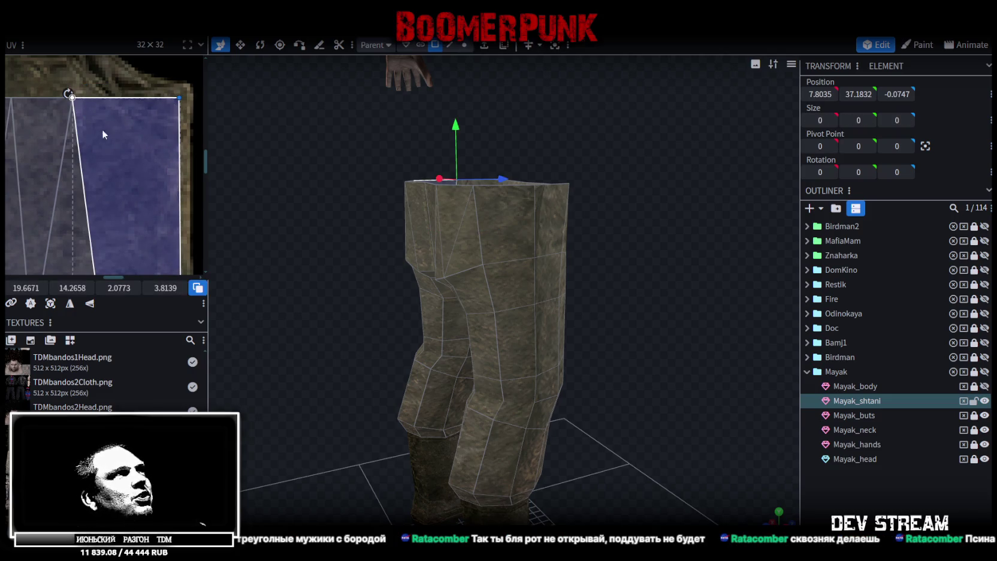
{"action": "scroll", "coordinate": [102, 129], "scroll_direction": "down", "scroll_amount": 3}
{"action": "scroll", "coordinate": [40, 112], "scroll_direction": "up", "scroll_amount": 3}
{"action": "scroll", "coordinate": [40, 113], "scroll_direction": "up", "scroll_amount": 2}
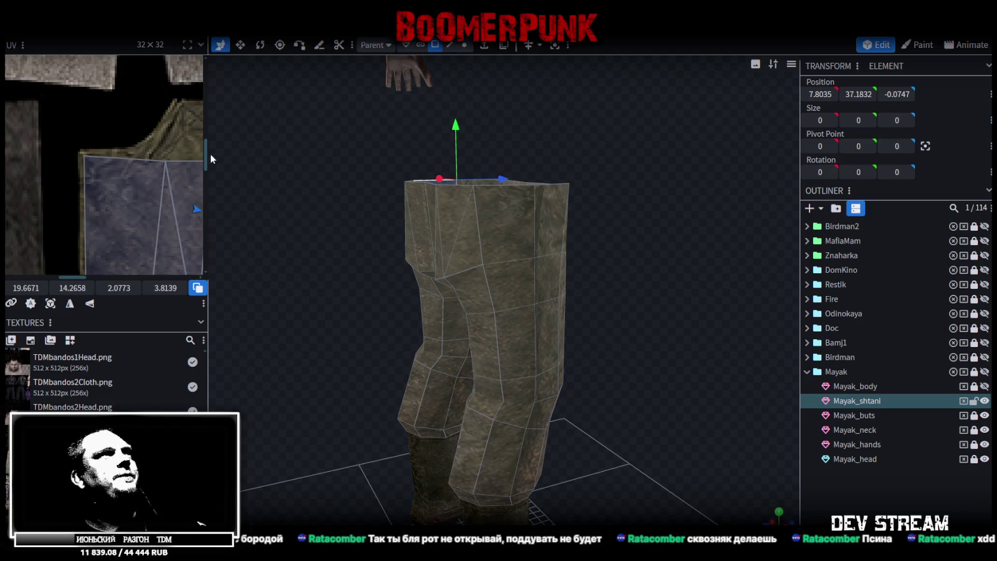
Orbit around the textured trousers to check them from above and the other side
{"action": "scroll", "coordinate": [159, 143], "scroll_direction": "down", "scroll_amount": 2}
{"action": "mouse_move", "coordinate": [333, 161]}
{"action": "left_mouse_down"}
{"action": "mouse_move", "coordinate": [417, 195]}
{"action": "mouse_move", "coordinate": [301, 183]}
{"action": "left_mouse_up"}
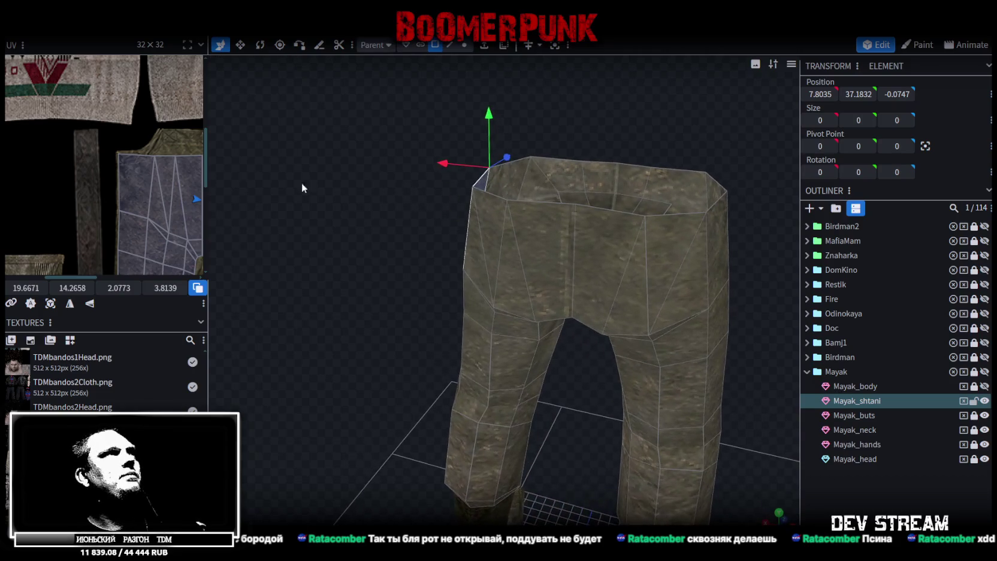
{"action": "scroll", "coordinate": [107, 192], "scroll_direction": "up", "scroll_amount": 2}
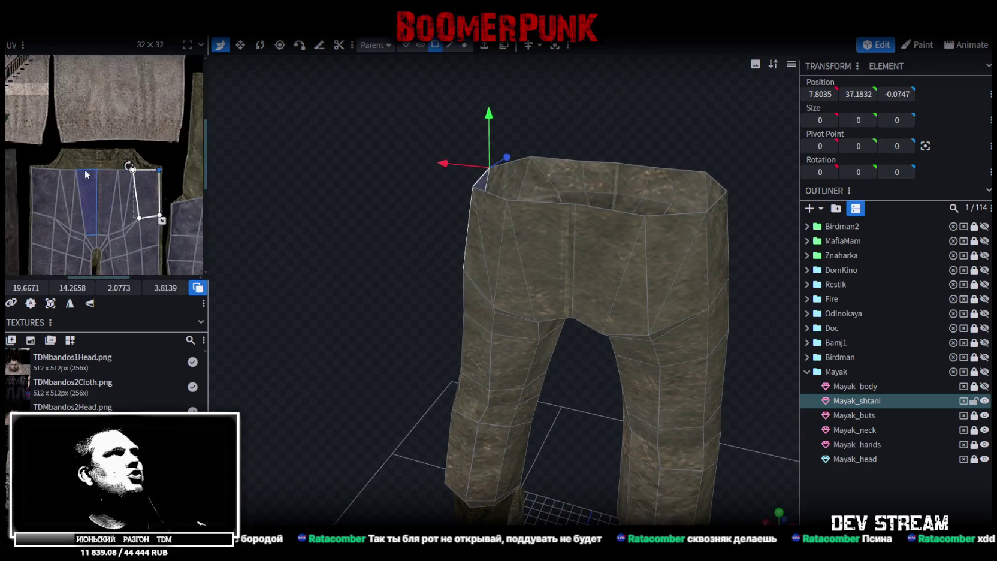
{"action": "scroll", "coordinate": [133, 160], "scroll_direction": "down", "scroll_amount": 2}
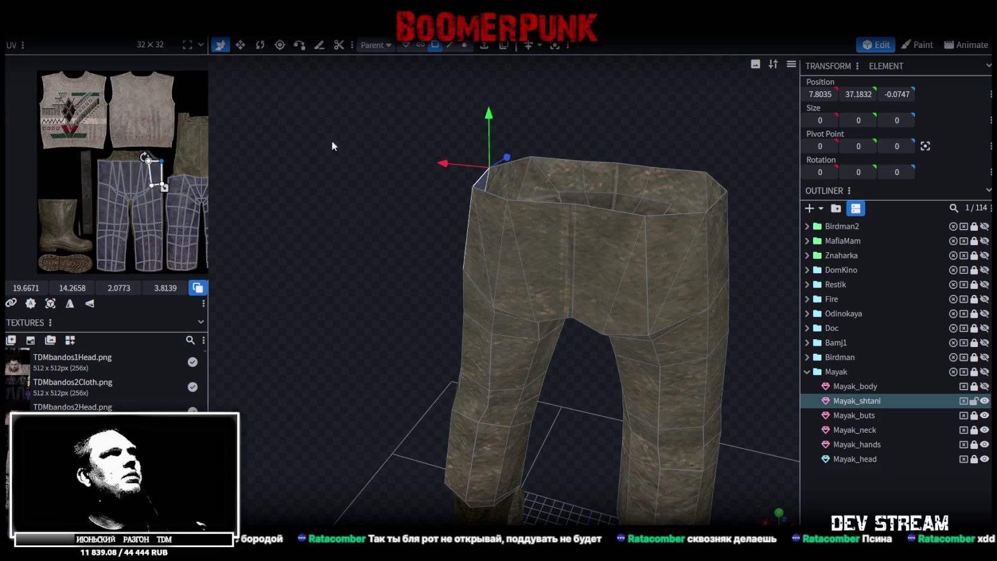
{"action": "mouse_move", "coordinate": [629, 118]}
{"action": "left_mouse_down"}
{"action": "mouse_move", "coordinate": [521, 117]}
{"action": "mouse_move", "coordinate": [493, 99]}
{"action": "mouse_move", "coordinate": [503, 107]}
{"action": "left_mouse_up"}
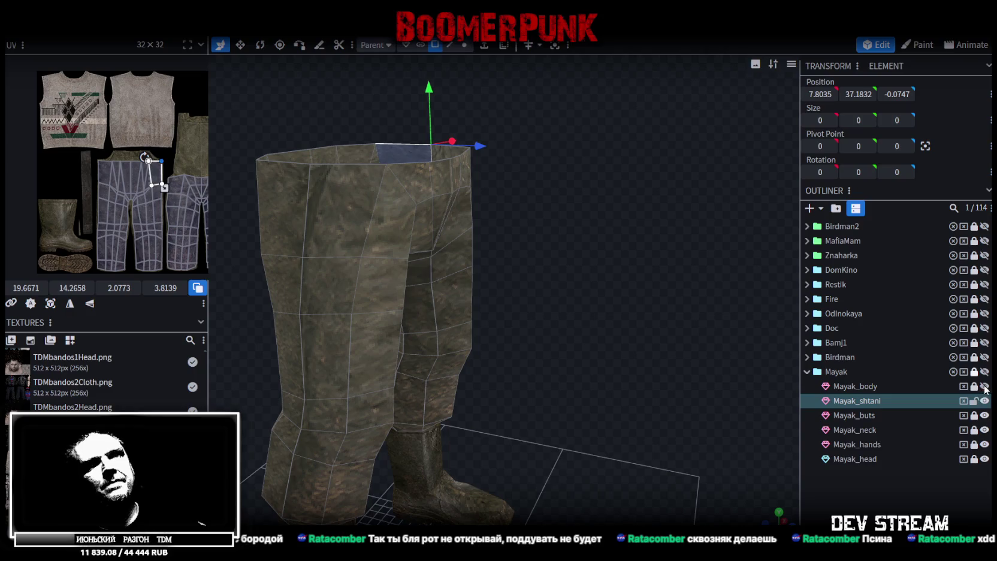
Deselect the trousers, select and frame Mayak_body, and switch to face selection
{"action": "left_click", "coordinate": [975, 401]}
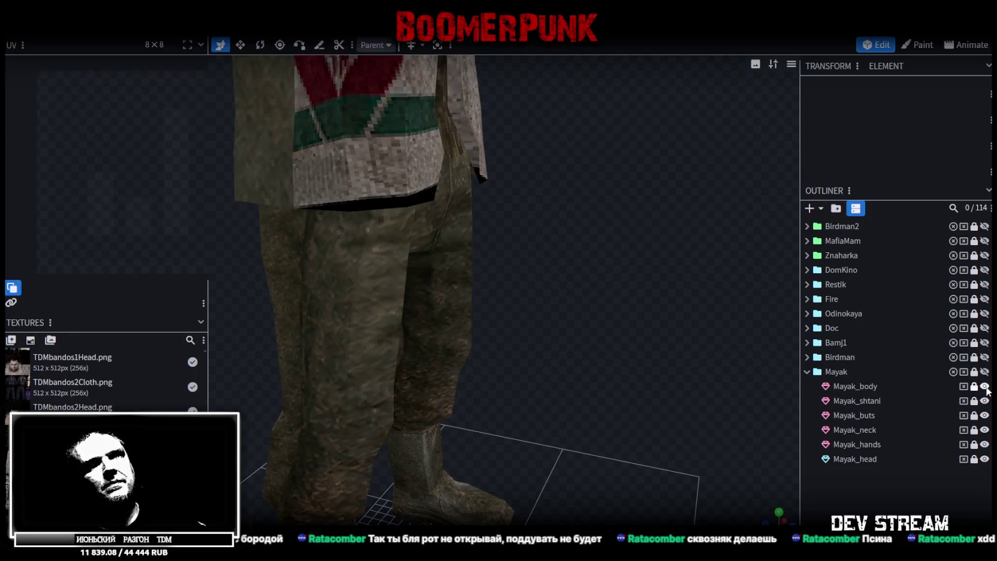
{"action": "double_click", "coordinate": [871, 386]}
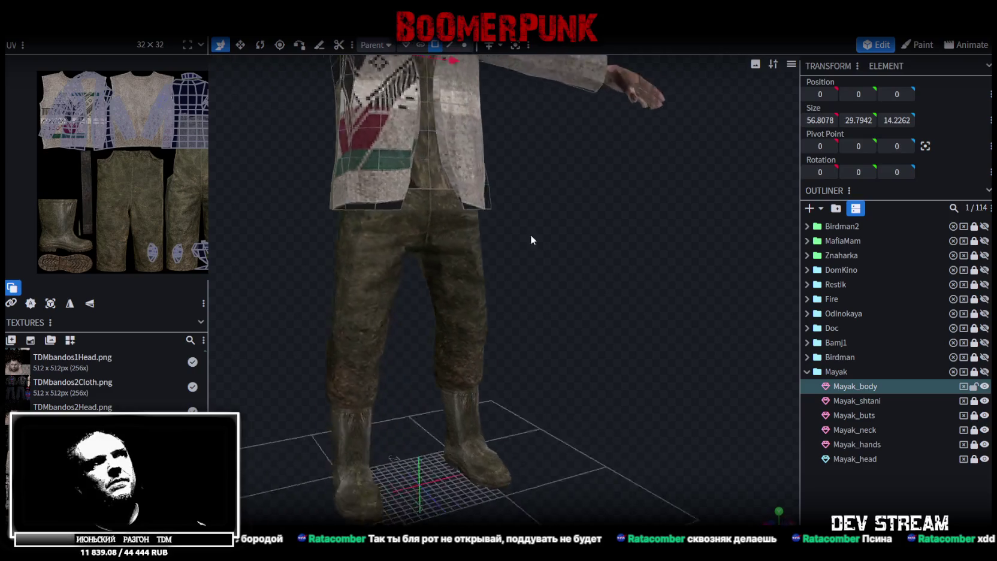
{"action": "mouse_move", "coordinate": [633, 347]}
{"action": "left_mouse_down"}
{"action": "mouse_move", "coordinate": [602, 346]}
{"action": "mouse_move", "coordinate": [620, 346]}
{"action": "mouse_move", "coordinate": [641, 290]}
{"action": "mouse_move", "coordinate": [651, 339]}
{"action": "mouse_move", "coordinate": [628, 351]}
{"action": "mouse_move", "coordinate": [646, 232]}
{"action": "mouse_move", "coordinate": [599, 192]}
{"action": "left_mouse_up"}
{"action": "left_click", "coordinate": [435, 46]}
{"action": "mouse_move", "coordinate": [629, 288]}
{"action": "left_mouse_down"}
{"action": "mouse_move", "coordinate": [662, 331]}
{"action": "mouse_move", "coordinate": [639, 329]}
{"action": "mouse_move", "coordinate": [674, 309]}
{"action": "mouse_move", "coordinate": [550, 261]}
{"action": "mouse_move", "coordinate": [912, 342]}
{"action": "left_mouse_up"}
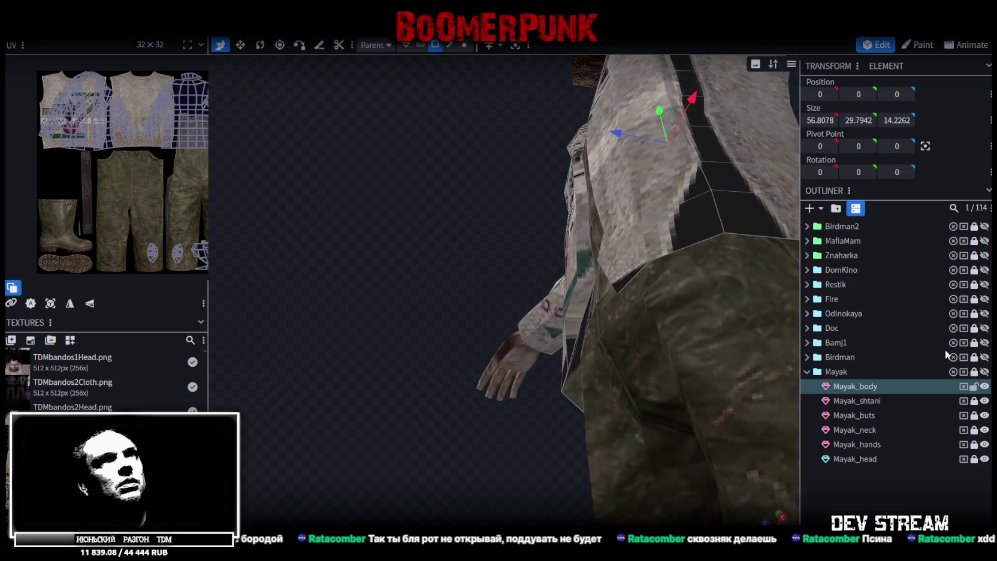
Hide the Mayak group, unhide only Mayak_body, and orbit around the jacket
{"action": "left_click", "coordinate": [985, 373]}
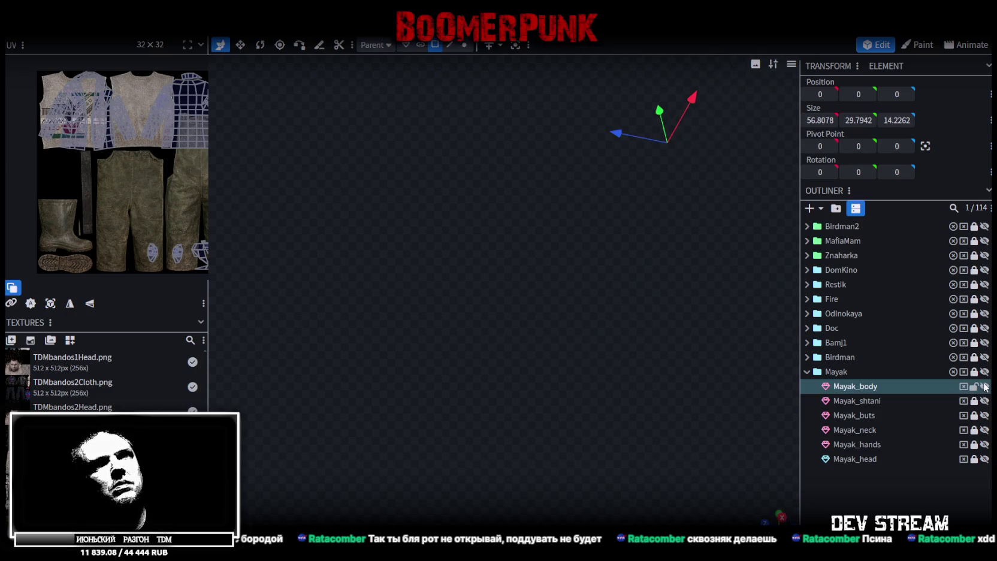
{"action": "left_click", "coordinate": [985, 387]}
{"action": "mouse_move", "coordinate": [617, 386]}
{"action": "left_mouse_down"}
{"action": "mouse_move", "coordinate": [597, 367]}
{"action": "mouse_move", "coordinate": [518, 399]}
{"action": "mouse_move", "coordinate": [600, 348]}
{"action": "mouse_move", "coordinate": [514, 331]}
{"action": "mouse_move", "coordinate": [532, 315]}
{"action": "mouse_move", "coordinate": [637, 325]}
{"action": "mouse_move", "coordinate": [646, 311]}
{"action": "mouse_move", "coordinate": [526, 350]}
{"action": "mouse_move", "coordinate": [467, 401]}
{"action": "mouse_move", "coordinate": [458, 349]}
{"action": "mouse_move", "coordinate": [478, 314]}
{"action": "mouse_move", "coordinate": [469, 288]}
{"action": "mouse_move", "coordinate": [467, 299]}
{"action": "mouse_move", "coordinate": [653, 361]}
{"action": "mouse_move", "coordinate": [787, 433]}
{"action": "mouse_move", "coordinate": [522, 426]}
{"action": "mouse_move", "coordinate": [533, 401]}
{"action": "mouse_move", "coordinate": [524, 316]}
{"action": "mouse_move", "coordinate": [526, 395]}
{"action": "left_mouse_up"}
{"action": "mouse_move", "coordinate": [528, 377]}
{"action": "left_mouse_down"}
{"action": "mouse_move", "coordinate": [542, 269]}
{"action": "mouse_move", "coordinate": [583, 252]}
{"action": "mouse_move", "coordinate": [569, 297]}
{"action": "mouse_move", "coordinate": [496, 397]}
{"action": "mouse_move", "coordinate": [576, 225]}
{"action": "mouse_move", "coordinate": [682, 268]}
{"action": "mouse_move", "coordinate": [540, 404]}
{"action": "mouse_move", "coordinate": [537, 418]}
{"action": "mouse_move", "coordinate": [595, 448]}
{"action": "mouse_move", "coordinate": [649, 334]}
{"action": "mouse_move", "coordinate": [611, 348]}
{"action": "mouse_move", "coordinate": [621, 343]}
{"action": "left_mouse_up"}
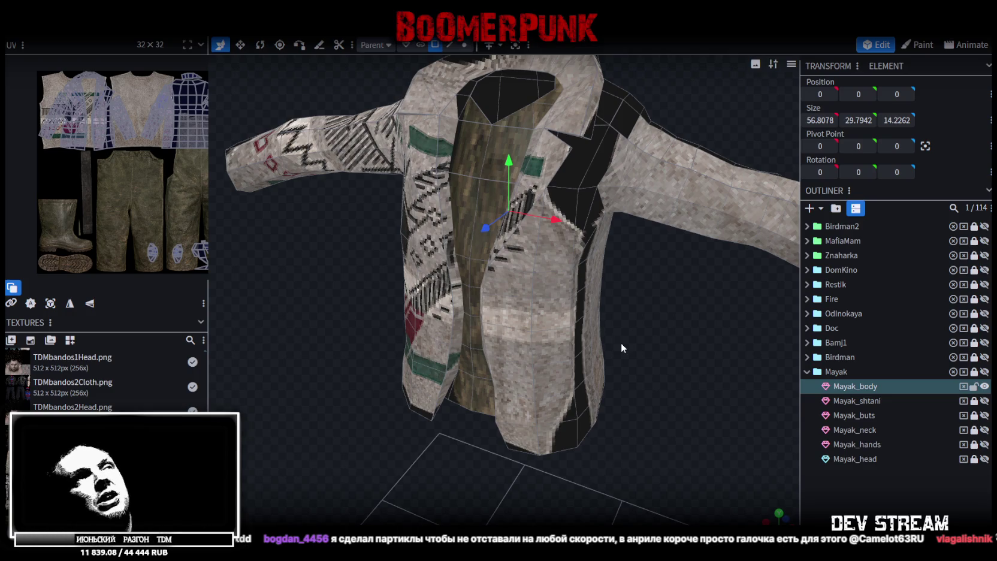
Orbit around the jacket to inspect its textured inner faces from above
{"action": "mouse_move", "coordinate": [648, 363]}
{"action": "left_mouse_down"}
{"action": "mouse_move", "coordinate": [627, 413]}
{"action": "mouse_move", "coordinate": [598, 343]}
{"action": "mouse_move", "coordinate": [584, 376]}
{"action": "mouse_move", "coordinate": [561, 380]}
{"action": "mouse_move", "coordinate": [620, 398]}
{"action": "mouse_move", "coordinate": [611, 396]}
{"action": "left_mouse_up"}
{"action": "scroll", "coordinate": [561, 380], "scroll_direction": "up", "scroll_amount": 3}
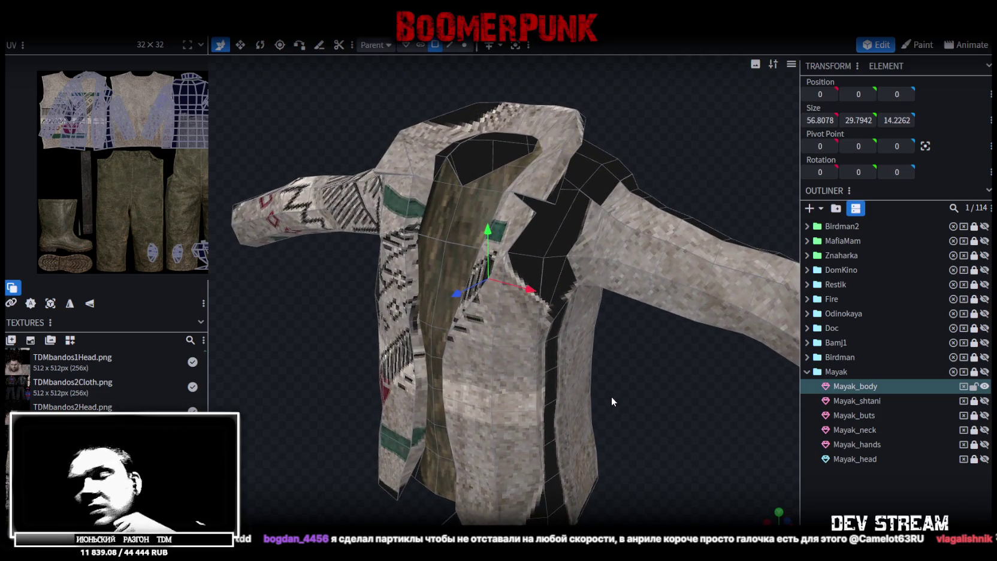
{"action": "mouse_move", "coordinate": [612, 396]}
{"action": "left_mouse_down"}
{"action": "mouse_move", "coordinate": [611, 408]}
{"action": "mouse_move", "coordinate": [631, 392]}
{"action": "left_mouse_up"}
{"action": "mouse_move", "coordinate": [625, 354]}
{"action": "left_mouse_down"}
{"action": "mouse_move", "coordinate": [610, 350]}
{"action": "mouse_move", "coordinate": [606, 304]}
{"action": "mouse_move", "coordinate": [471, 322]}
{"action": "mouse_move", "coordinate": [613, 312]}
{"action": "mouse_move", "coordinate": [529, 293]}
{"action": "mouse_move", "coordinate": [590, 334]}
{"action": "mouse_move", "coordinate": [637, 331]}
{"action": "mouse_move", "coordinate": [588, 322]}
{"action": "left_mouse_up"}
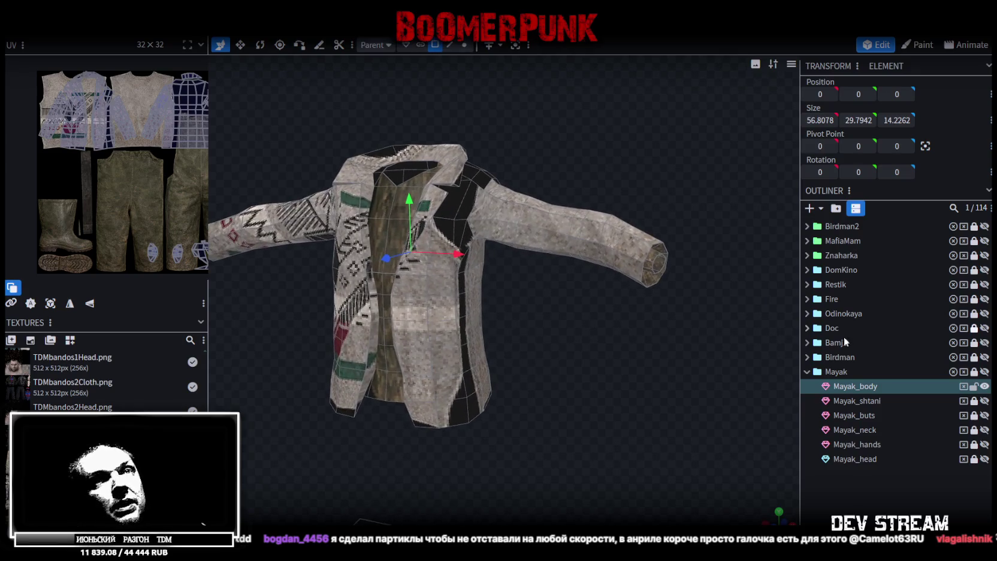
Glance at the Unity editor, return to Blockbench and deselect the jacket
{"action": "key", "text": "alt+Tab"}
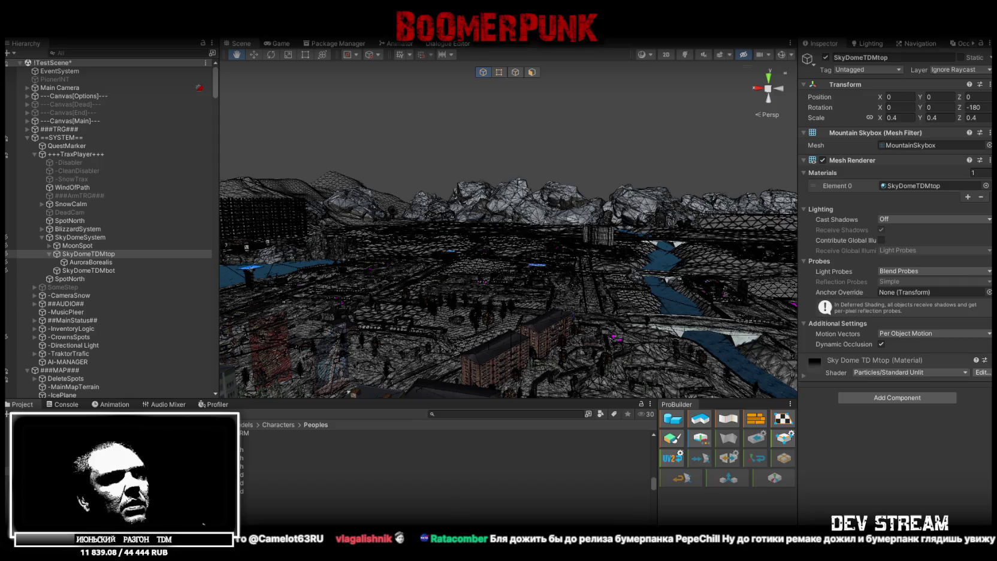
{"action": "key", "text": "alt+Tab"}
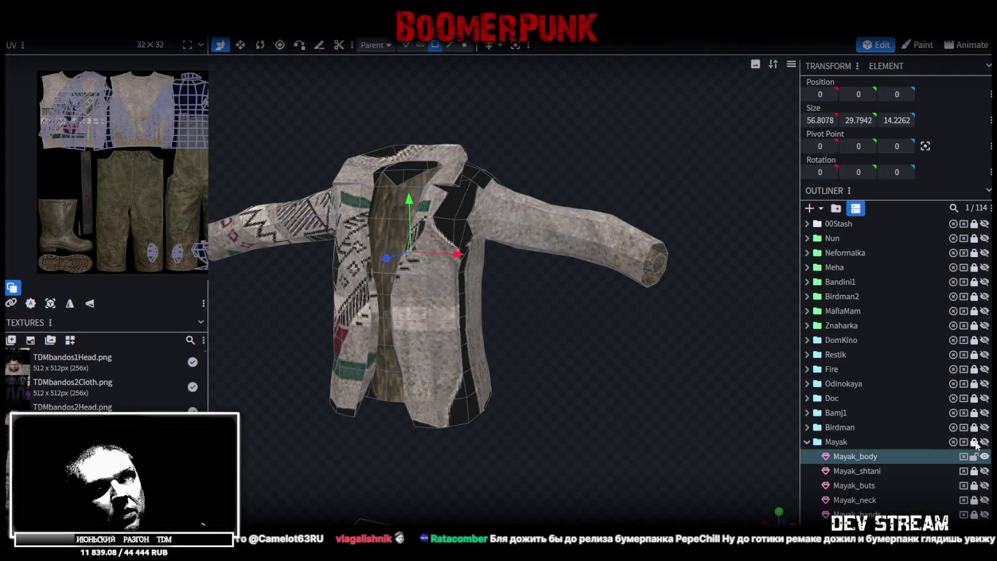
{"action": "left_click", "coordinate": [947, 455], "text": "ctrl"}
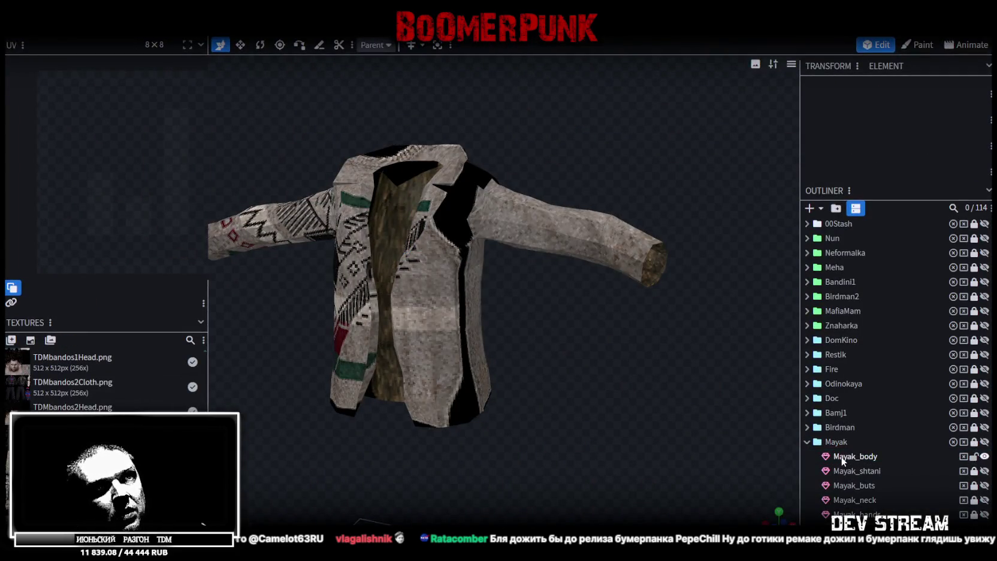
Reselect the Mayak_body jacket and enable Mirror Modeling
{"action": "left_click", "coordinate": [842, 458]}
{"action": "left_click", "coordinate": [500, 45]}
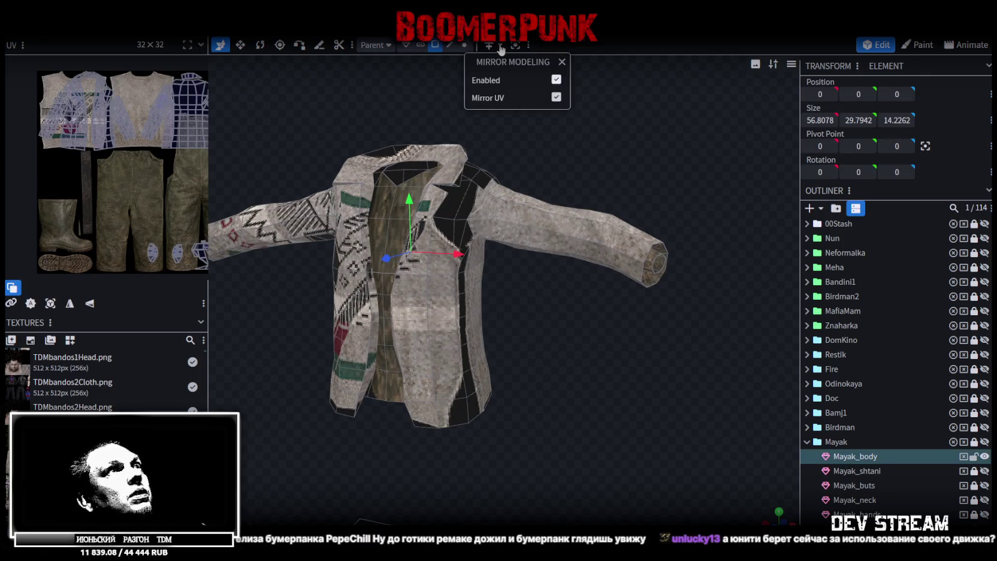
{"action": "left_click", "coordinate": [490, 47]}
{"action": "scroll", "coordinate": [575, 337], "scroll_direction": "up", "scroll_amount": 5}
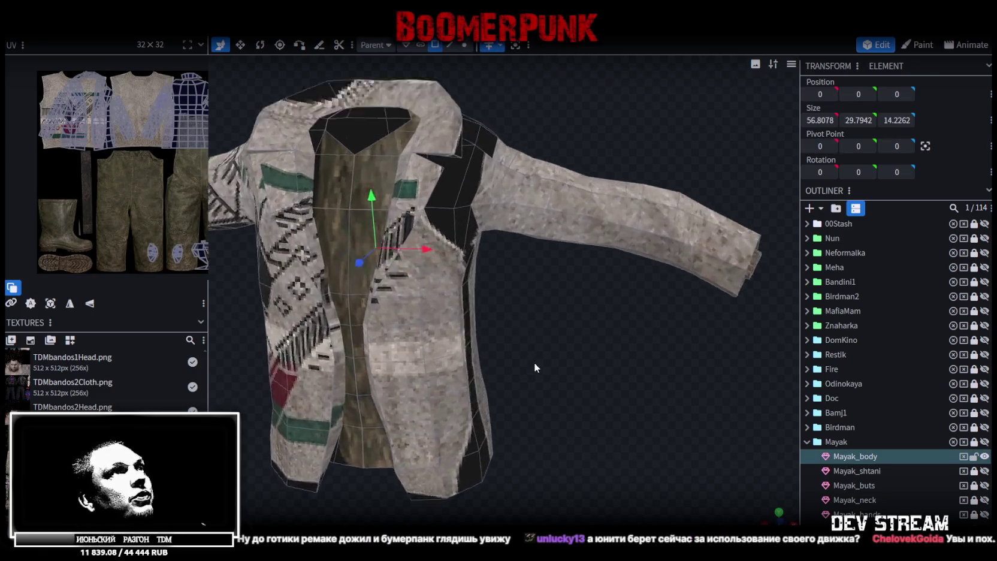
{"action": "left_click_drag", "start_coordinate": [575, 338], "coordinate": [558, 312]}
In vertex mode, select the full ring of sleeve-end vertices
{"action": "left_click", "coordinate": [465, 45]}
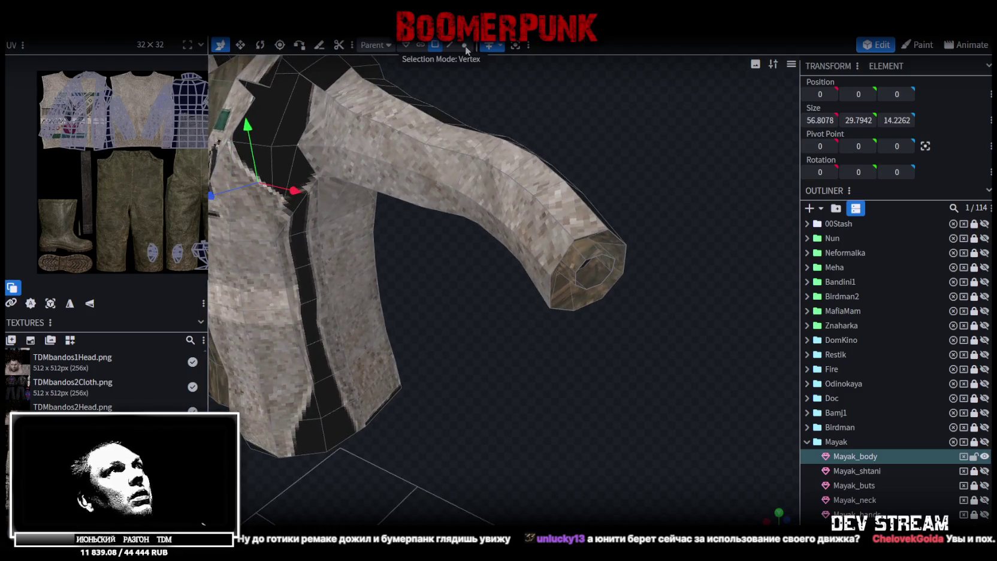
{"action": "left_click", "coordinate": [574, 241]}
{"action": "left_click", "coordinate": [608, 228], "text": "shift"}
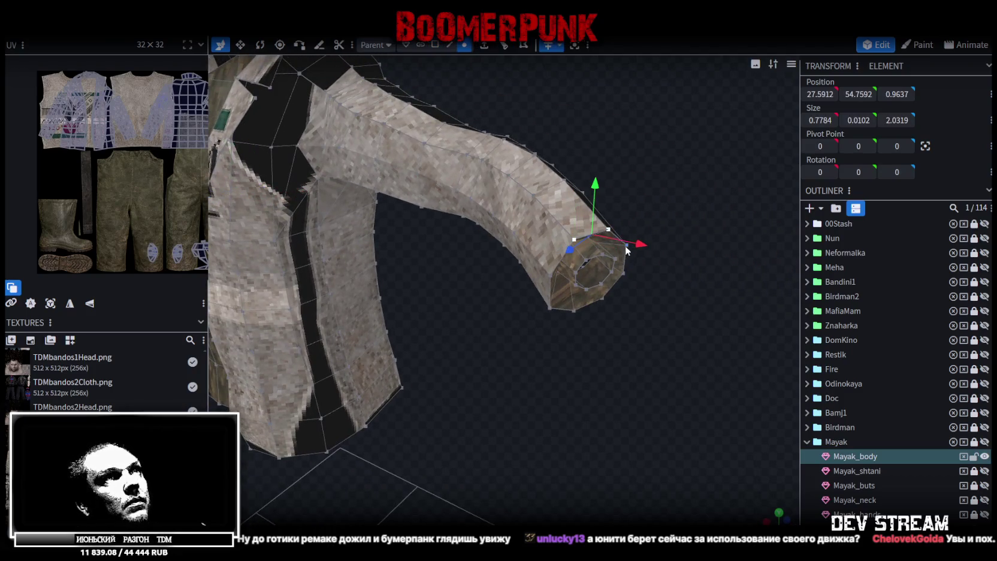
{"action": "left_click", "coordinate": [623, 272], "text": "shift"}
{"action": "left_click", "coordinate": [627, 248], "text": "shift"}
{"action": "left_click", "coordinate": [626, 249], "text": "shift"}
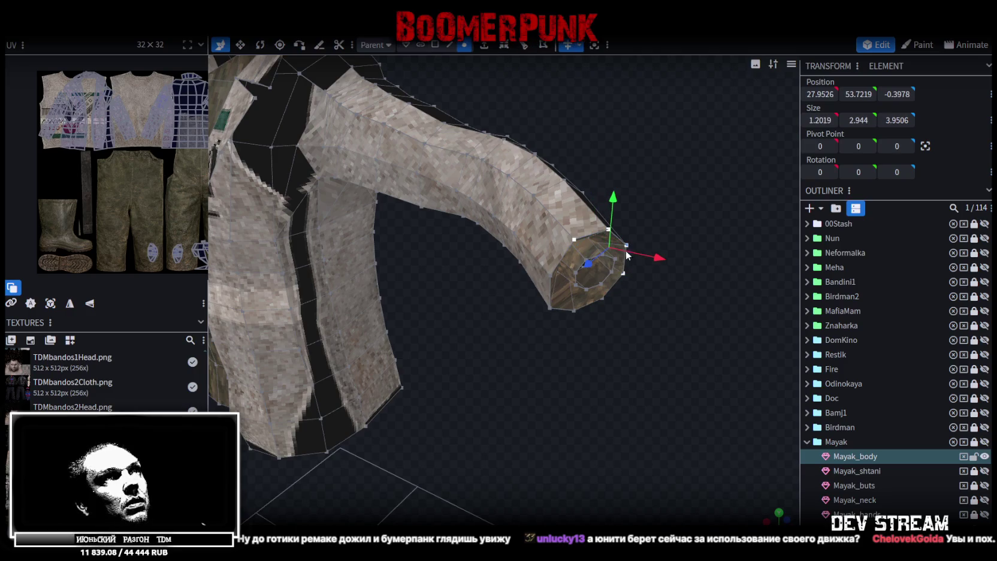
{"action": "left_click", "coordinate": [605, 302], "text": "shift"}
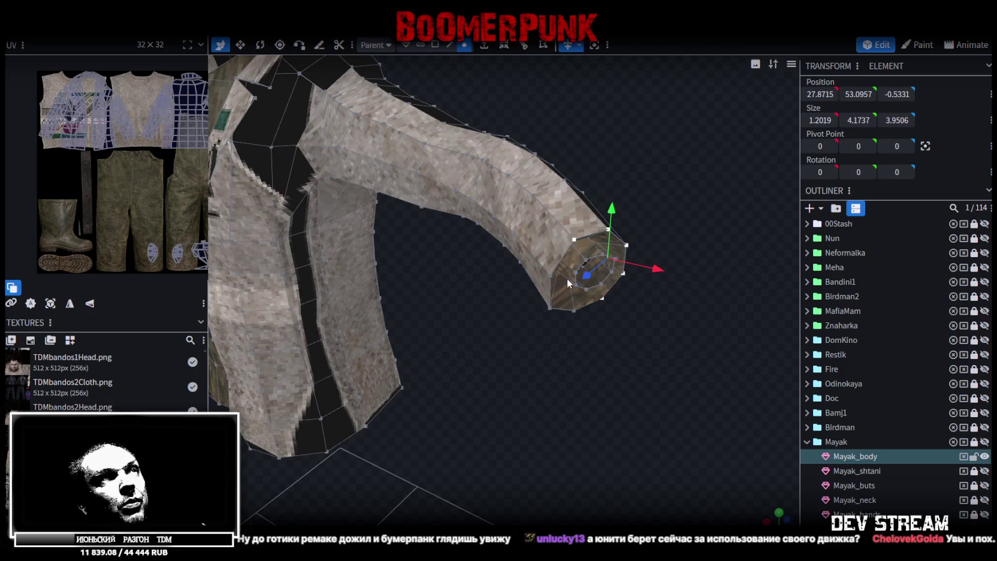
{"action": "left_click", "coordinate": [574, 311], "text": "shift"}
{"action": "left_click", "coordinate": [550, 309], "text": "shift"}
{"action": "left_click", "coordinate": [552, 277], "text": "shift"}
Pull the sleeve-end vertices inward along X, up, and along Z, then return to face mode
{"action": "mouse_move", "coordinate": [582, 317]}
{"action": "left_mouse_down"}
{"action": "mouse_move", "coordinate": [667, 347]}
{"action": "mouse_move", "coordinate": [596, 369]}
{"action": "mouse_move", "coordinate": [698, 274]}
{"action": "left_mouse_up"}
{"action": "left_click_drag", "start_coordinate": [695, 240], "coordinate": [657, 237]}
{"action": "left_click_drag", "start_coordinate": [614, 193], "coordinate": [610, 179]}
{"action": "mouse_move", "coordinate": [691, 315]}
{"action": "left_mouse_down"}
{"action": "mouse_move", "coordinate": [624, 336]}
{"action": "mouse_move", "coordinate": [578, 328]}
{"action": "left_mouse_up"}
{"action": "left_click_drag", "start_coordinate": [347, 360], "coordinate": [386, 354]}
{"action": "mouse_move", "coordinate": [599, 300]}
{"action": "left_mouse_down"}
{"action": "mouse_move", "coordinate": [675, 250]}
{"action": "mouse_move", "coordinate": [643, 299]}
{"action": "mouse_move", "coordinate": [679, 287]}
{"action": "mouse_move", "coordinate": [603, 329]}
{"action": "mouse_move", "coordinate": [671, 279]}
{"action": "mouse_move", "coordinate": [683, 298]}
{"action": "left_mouse_up"}
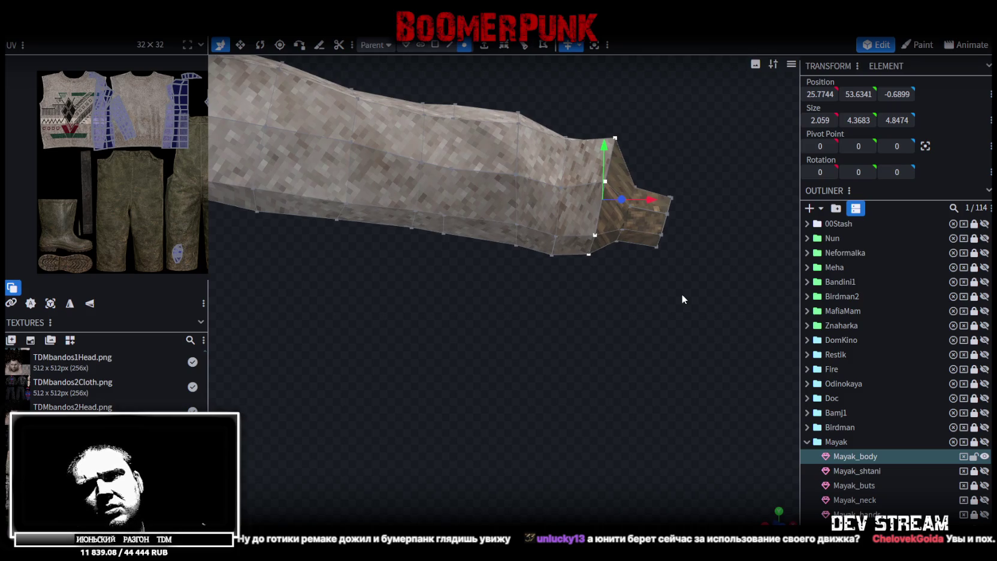
{"action": "left_click_drag", "start_coordinate": [682, 299], "coordinate": [681, 298]}
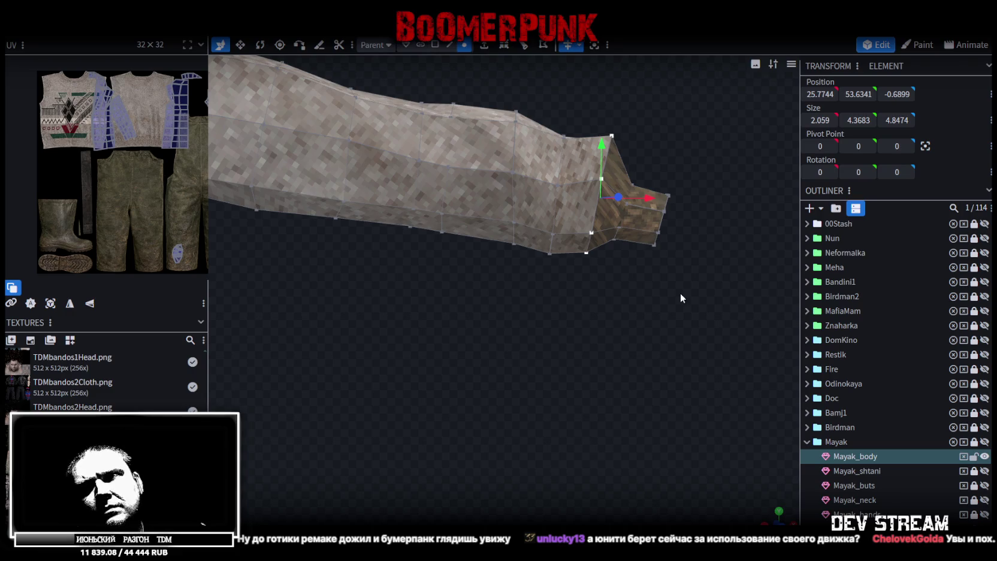
{"action": "mouse_move", "coordinate": [680, 292]}
{"action": "left_mouse_down"}
{"action": "mouse_move", "coordinate": [561, 379]}
{"action": "mouse_move", "coordinate": [533, 378]}
{"action": "mouse_move", "coordinate": [549, 322]}
{"action": "mouse_move", "coordinate": [613, 381]}
{"action": "mouse_move", "coordinate": [772, 247]}
{"action": "mouse_move", "coordinate": [684, 305]}
{"action": "left_mouse_up"}
{"action": "scroll", "coordinate": [510, 309], "scroll_direction": "up", "scroll_amount": 3}
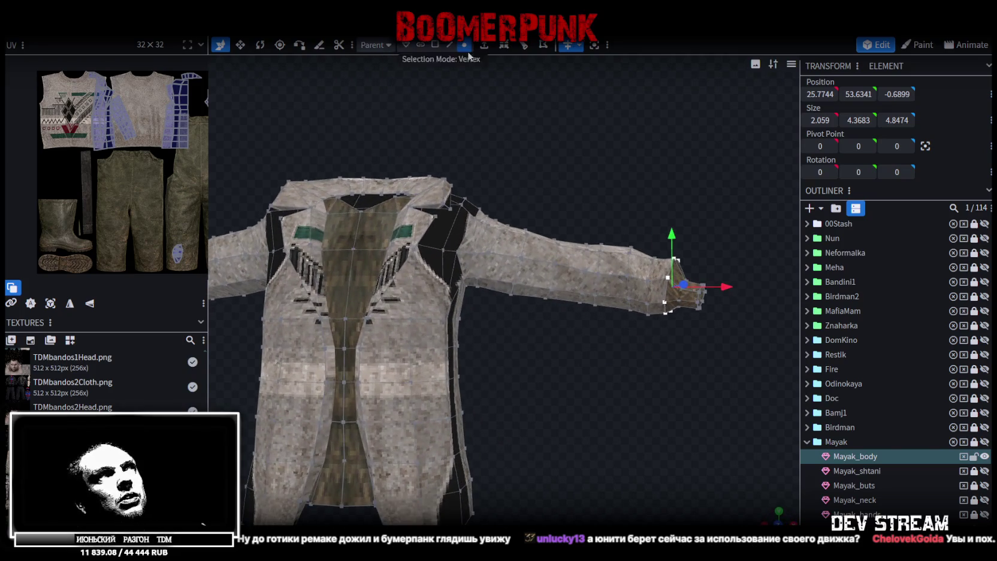
{"action": "left_click", "coordinate": [436, 46]}
Thin the jacket sleeve by scaling its faces down on Z and Y
{"action": "mouse_move", "coordinate": [496, 208]}
{"action": "left_mouse_down"}
{"action": "mouse_move", "coordinate": [627, 345]}
{"action": "mouse_move", "coordinate": [654, 359]}
{"action": "mouse_move", "coordinate": [588, 241]}
{"action": "mouse_move", "coordinate": [419, 137]}
{"action": "mouse_move", "coordinate": [406, 111]}
{"action": "mouse_move", "coordinate": [428, 214]}
{"action": "mouse_move", "coordinate": [505, 226]}
{"action": "left_mouse_up"}
{"action": "key", "text": "v"}
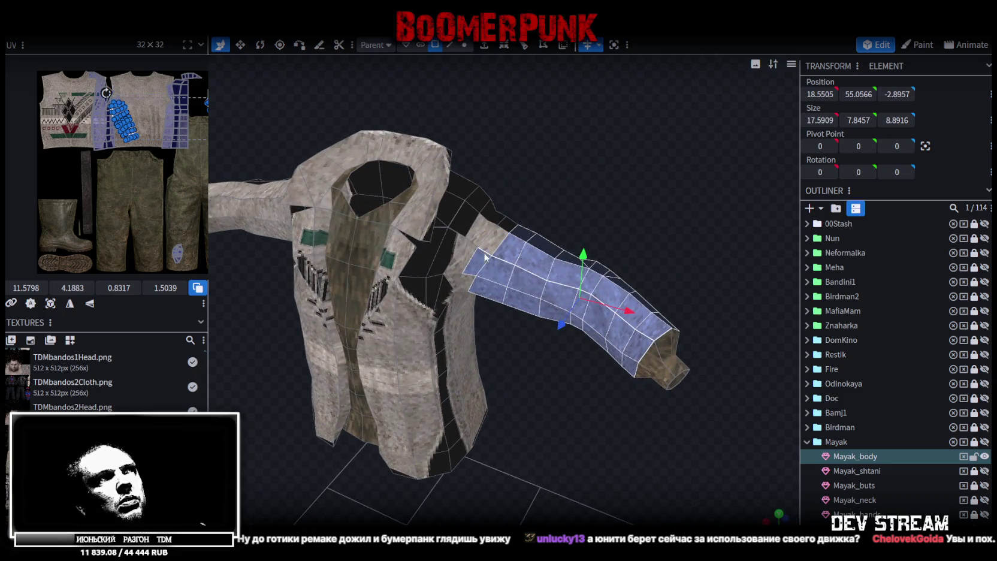
{"action": "mouse_move", "coordinate": [480, 265]}
{"action": "left_mouse_down"}
{"action": "mouse_move", "coordinate": [617, 357]}
{"action": "mouse_move", "coordinate": [605, 366]}
{"action": "mouse_move", "coordinate": [632, 363]}
{"action": "left_mouse_up"}
{"action": "left_click_drag", "start_coordinate": [579, 340], "coordinate": [718, 261]}
{"action": "left_click_drag", "start_coordinate": [586, 221], "coordinate": [593, 235]}
Rotate the sleeve by -2.5 and shift it slightly along Z
{"action": "mouse_move", "coordinate": [656, 194]}
{"action": "left_mouse_down"}
{"action": "mouse_move", "coordinate": [610, 278]}
{"action": "mouse_move", "coordinate": [592, 291]}
{"action": "mouse_move", "coordinate": [608, 287]}
{"action": "mouse_move", "coordinate": [518, 367]}
{"action": "mouse_move", "coordinate": [560, 345]}
{"action": "left_mouse_up"}
{"action": "key", "text": "r"}
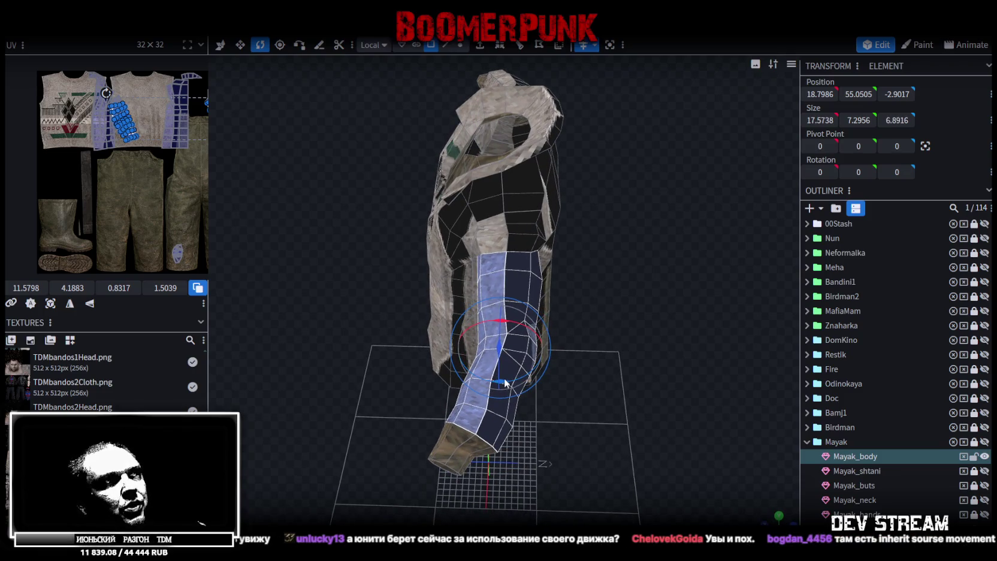
{"action": "left_click_drag", "start_coordinate": [508, 384], "coordinate": [504, 384]}
{"action": "mouse_move", "coordinate": [587, 371]}
{"action": "left_mouse_down"}
{"action": "mouse_move", "coordinate": [601, 339]}
{"action": "mouse_move", "coordinate": [556, 329]}
{"action": "left_mouse_up"}
{"action": "key", "text": "v"}
{"action": "left_click_drag", "start_coordinate": [452, 358], "coordinate": [473, 357]}
Nudge two armpit edges outward along X and slightly down, then return to Unity
{"action": "left_click_drag", "start_coordinate": [596, 341], "coordinate": [567, 289]}
{"action": "scroll", "coordinate": [568, 290], "scroll_direction": "up", "scroll_amount": 6}
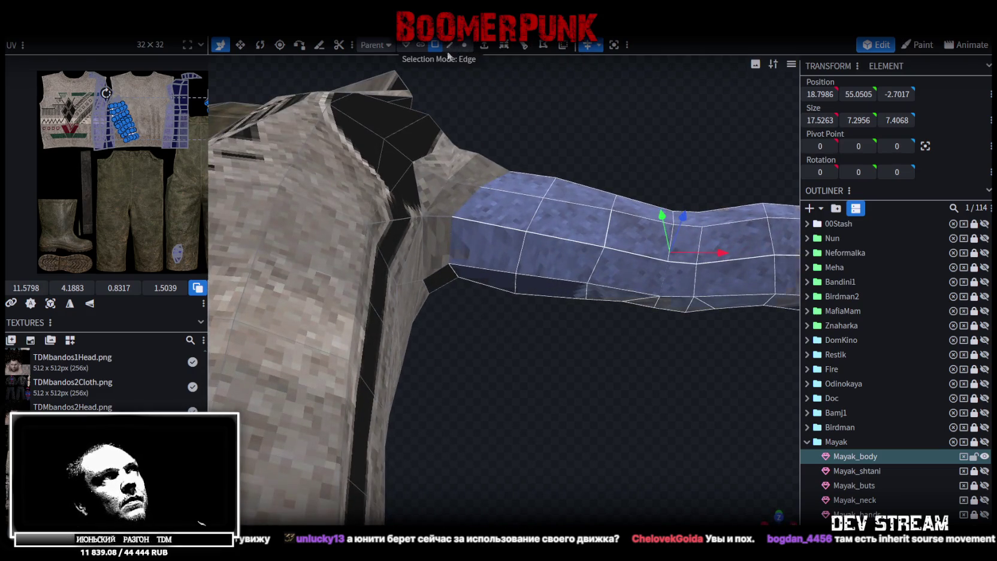
{"action": "left_click", "coordinate": [450, 45]}
{"action": "left_click", "coordinate": [451, 252]}
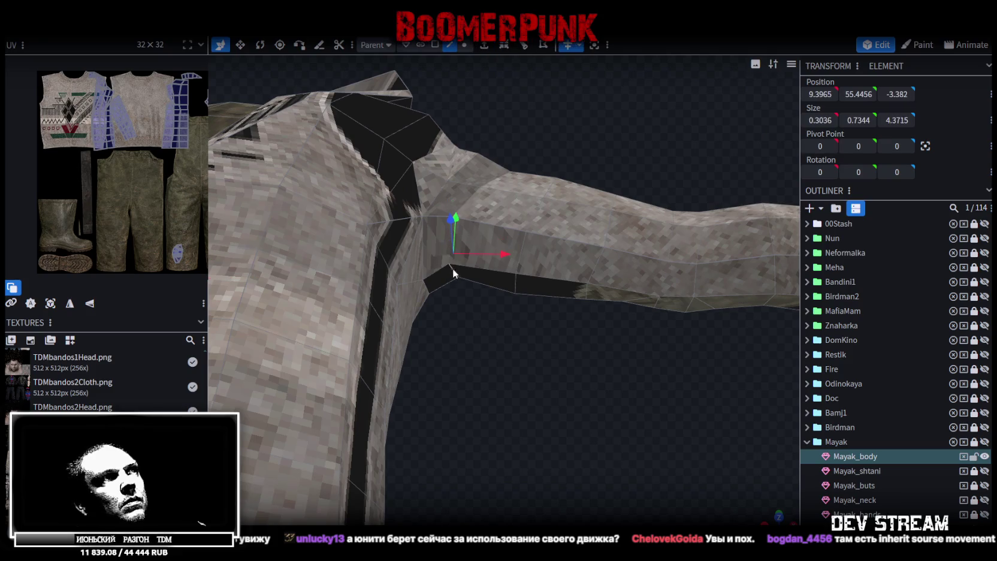
{"action": "left_click_drag", "start_coordinate": [516, 262], "coordinate": [534, 268]}
{"action": "mouse_move", "coordinate": [533, 268]}
{"action": "left_mouse_down"}
{"action": "mouse_move", "coordinate": [573, 157]}
{"action": "mouse_move", "coordinate": [584, 226]}
{"action": "mouse_move", "coordinate": [586, 190]}
{"action": "mouse_move", "coordinate": [459, 200]}
{"action": "mouse_move", "coordinate": [489, 249]}
{"action": "mouse_move", "coordinate": [493, 308]}
{"action": "left_mouse_up"}
{"action": "left_click", "coordinate": [470, 203]}
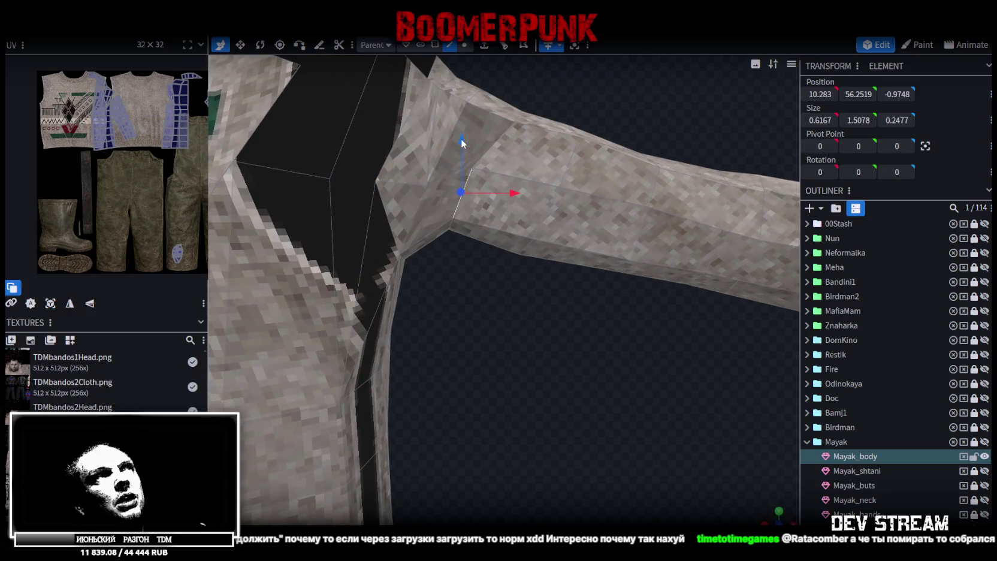
{"action": "left_click_drag", "start_coordinate": [514, 193], "coordinate": [528, 195]}
{"action": "left_click_drag", "start_coordinate": [475, 141], "coordinate": [477, 155]}
{"action": "key", "text": "alt+Tab"}
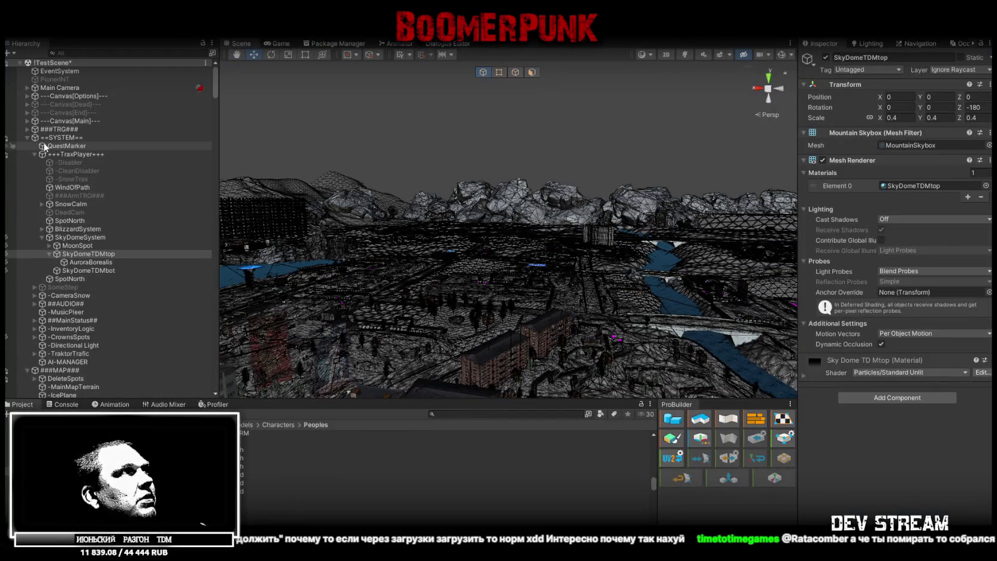
Switch the SnowCalm particle system's Simulation Space to Custom, then back to World
{"action": "left_click", "coordinate": [78, 204]}
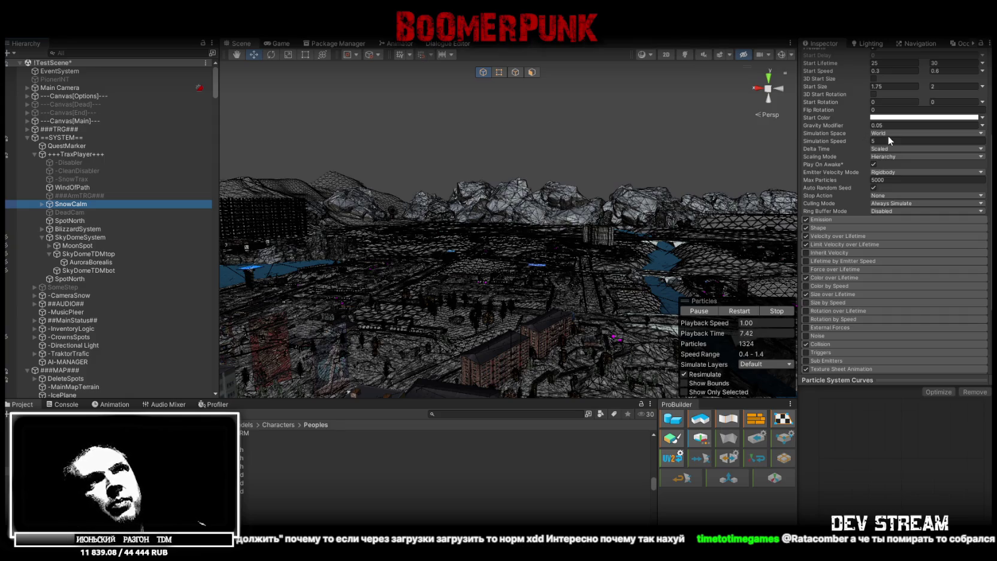
{"action": "left_click", "coordinate": [887, 132]}
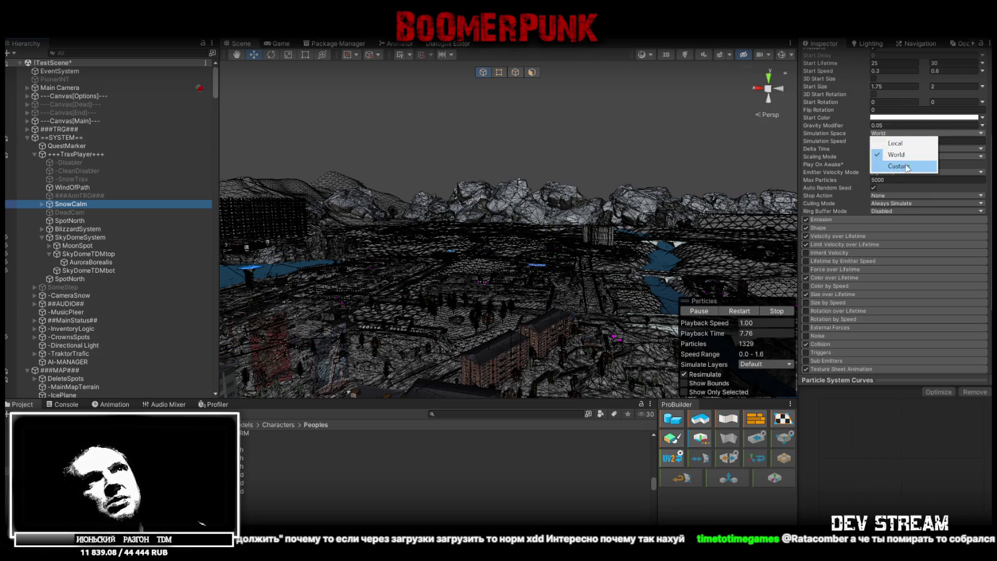
{"action": "left_click", "coordinate": [902, 167]}
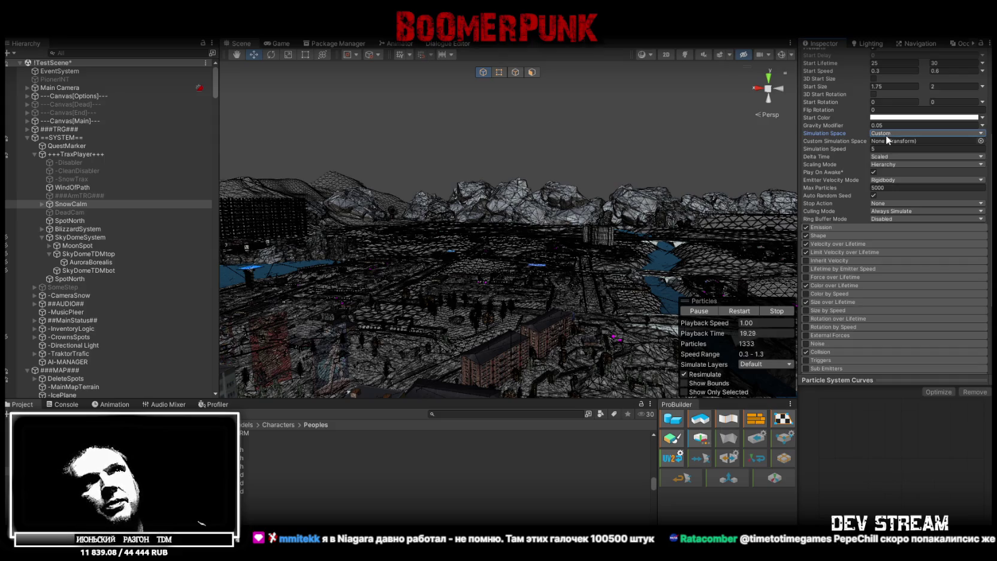
{"action": "left_click", "coordinate": [886, 135]}
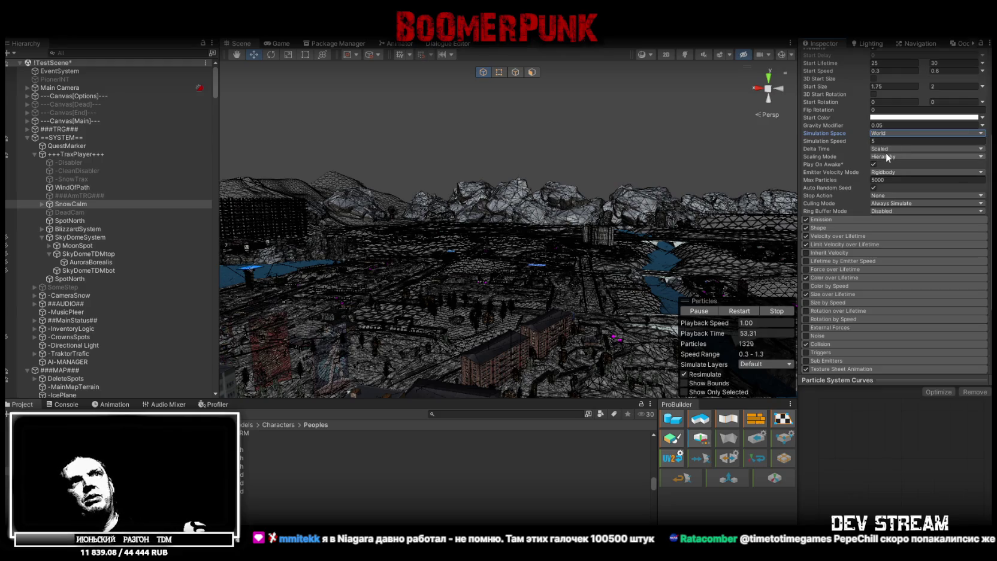
Try Custom simulation space once more, settle on World, and save the scene
{"action": "left_click", "coordinate": [891, 133]}
{"action": "left_click", "coordinate": [907, 168]}
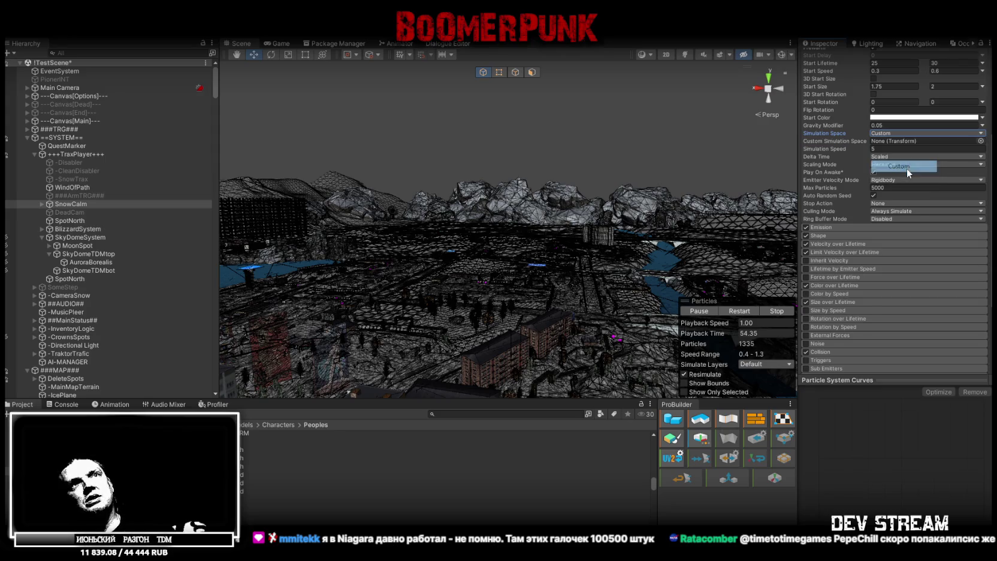
{"action": "left_click", "coordinate": [920, 133]}
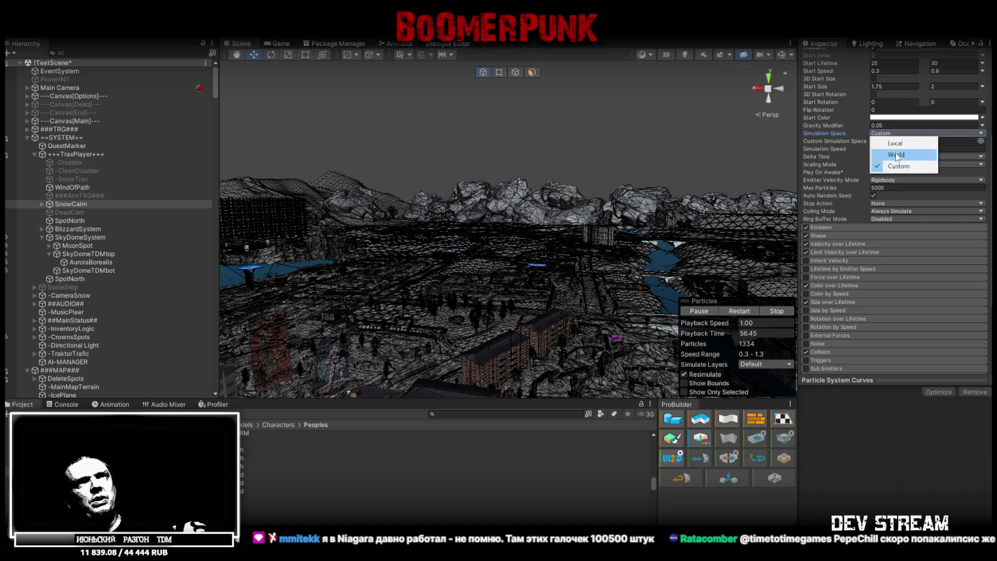
{"action": "left_click", "coordinate": [899, 155]}
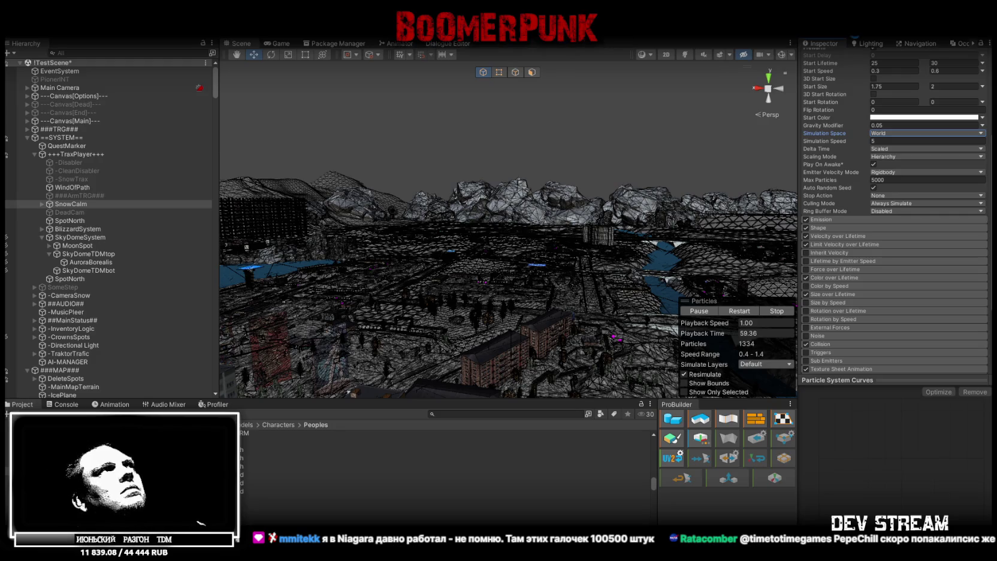
{"action": "key", "text": "ctrl+s"}
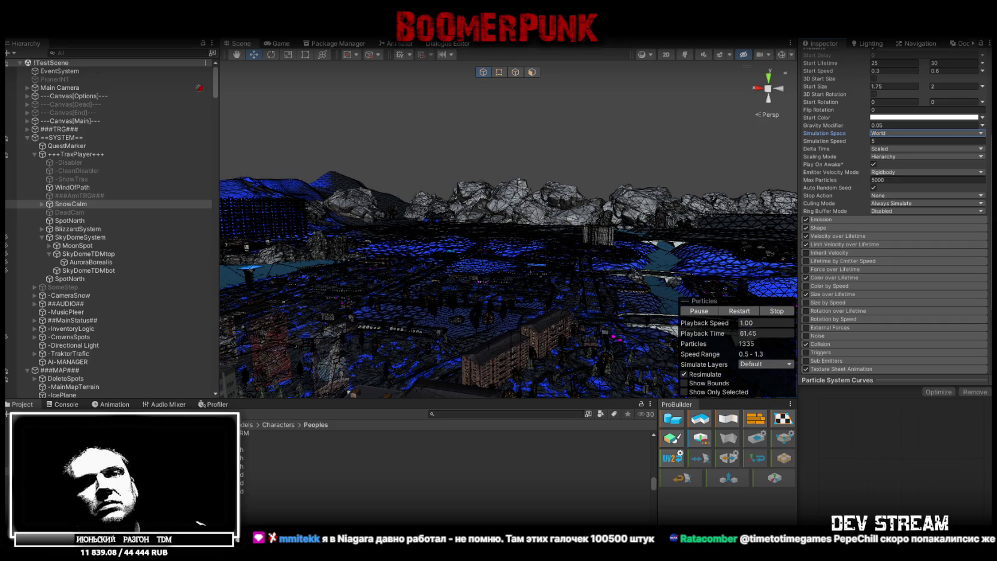
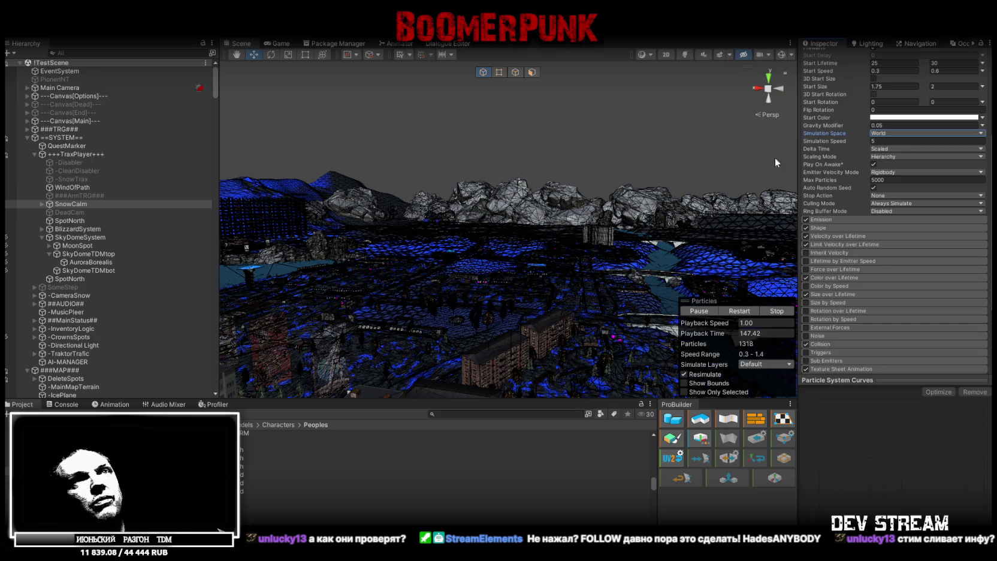
Confirm the particle system's Simulation Space stays on World, then switch to Blockbench
{"action": "left_click", "coordinate": [908, 133]}
{"action": "left_click_drag", "start_coordinate": [486, 214], "coordinate": [563, 272]}
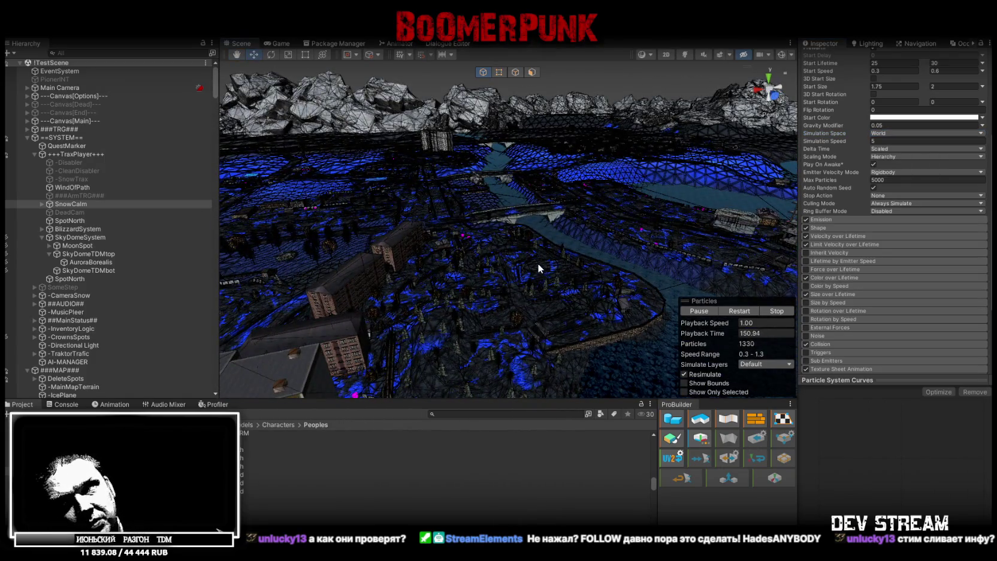
{"action": "left_click", "coordinate": [912, 134]}
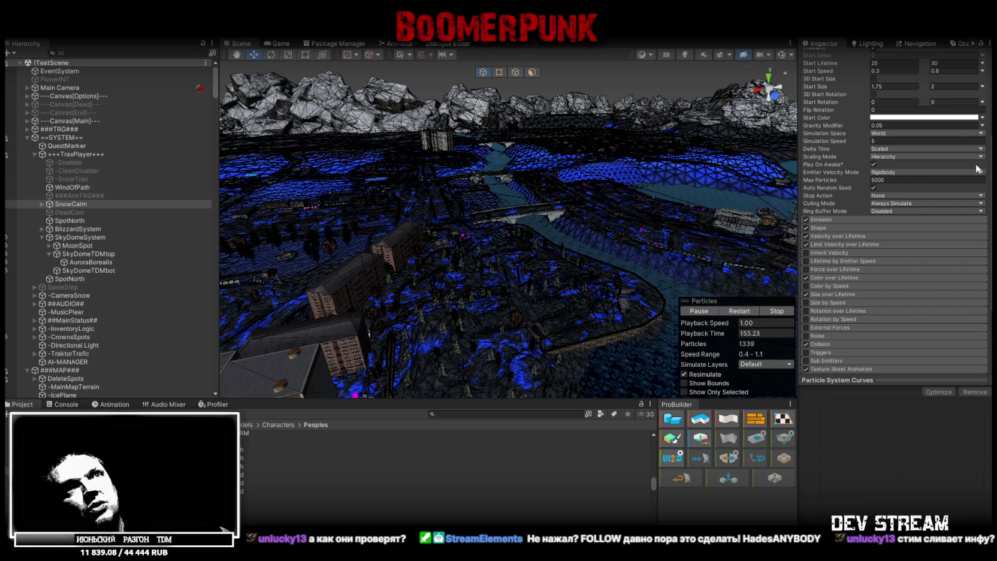
{"action": "left_click", "coordinate": [916, 134]}
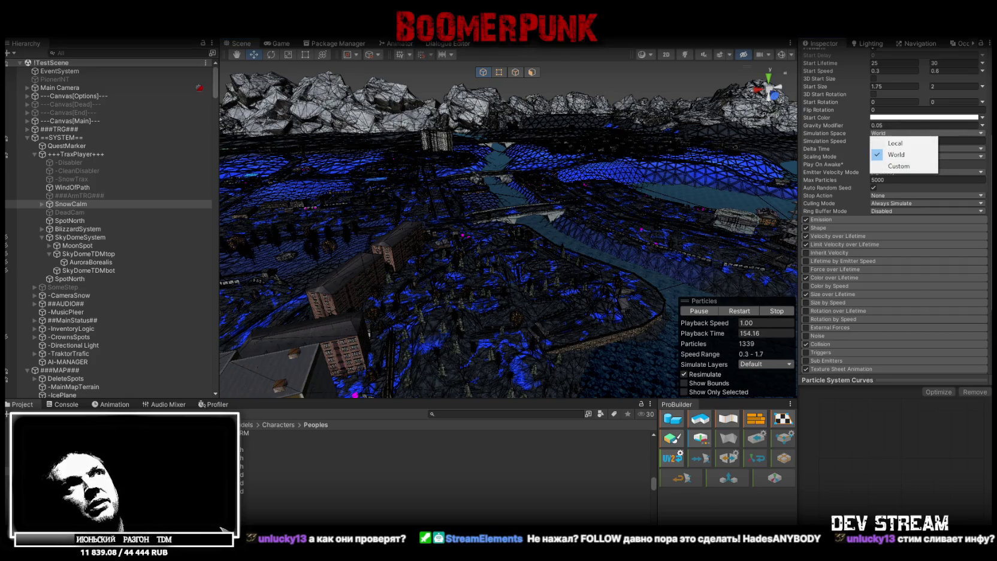
{"action": "left_click", "coordinate": [884, 131]}
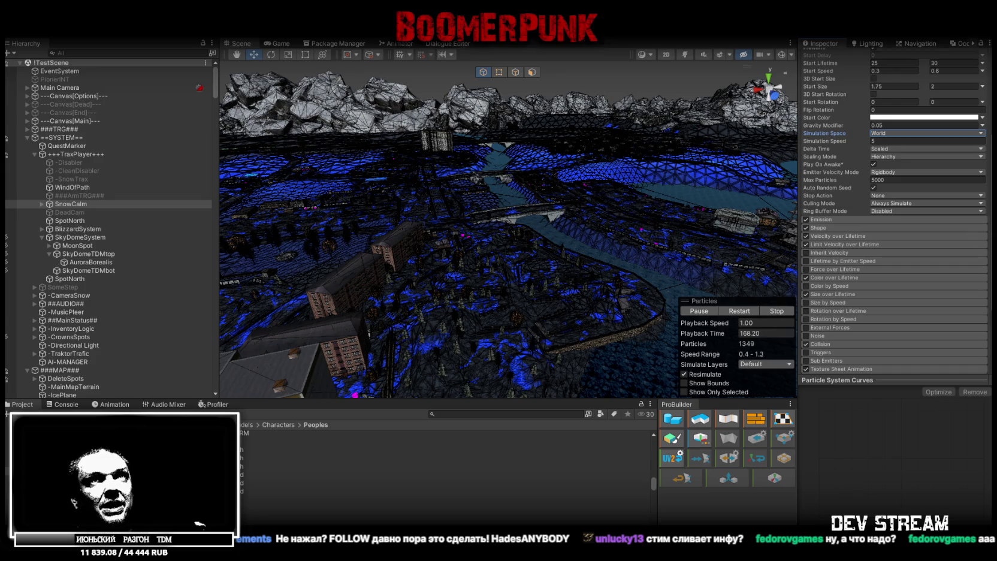
{"action": "left_click", "coordinate": [918, 132]}
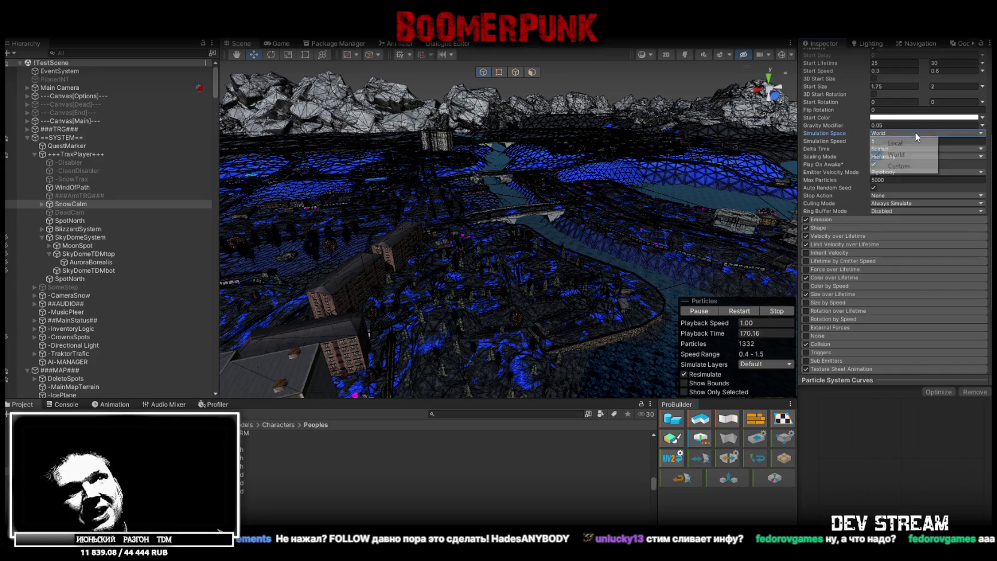
{"action": "left_click", "coordinate": [850, 423]}
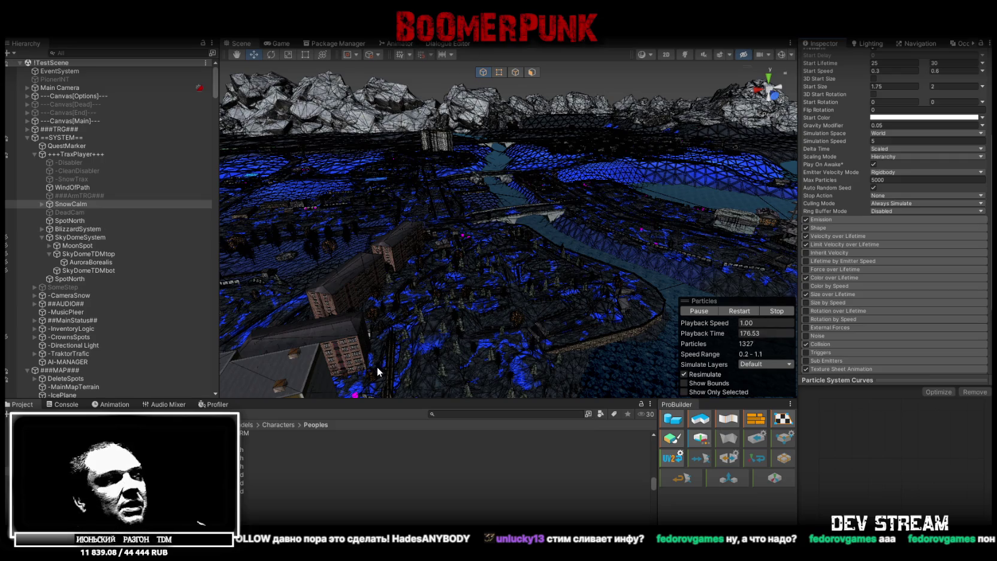
{"action": "key", "text": "alt+Tab"}
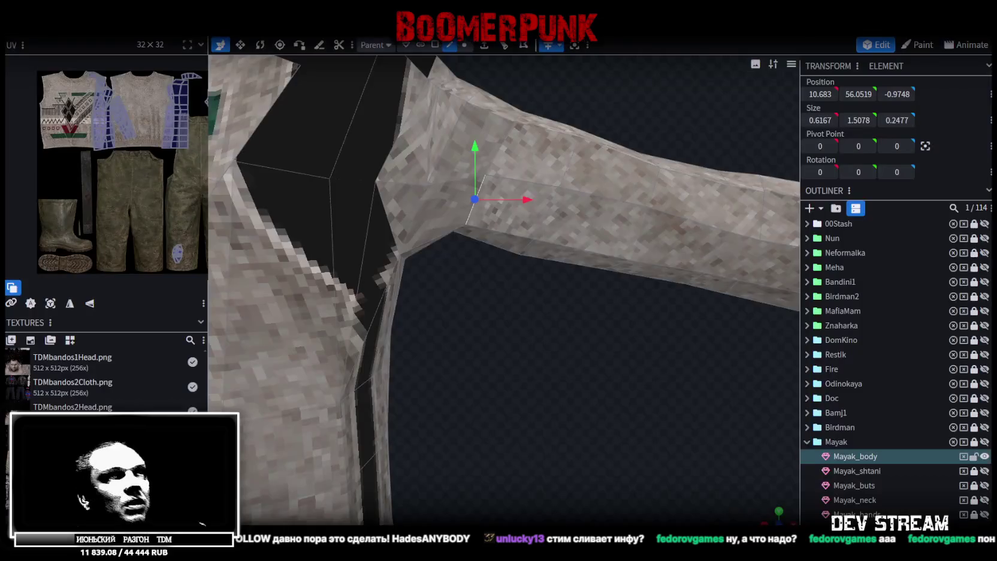
Look over the whole Mayak_body jacket from the front, then enable vertex selection mode
{"action": "scroll", "coordinate": [583, 409], "scroll_direction": "down", "scroll_amount": 5}
{"action": "mouse_move", "coordinate": [571, 373]}
{"action": "left_mouse_down"}
{"action": "mouse_move", "coordinate": [529, 378]}
{"action": "mouse_move", "coordinate": [471, 448]}
{"action": "mouse_move", "coordinate": [433, 463]}
{"action": "mouse_move", "coordinate": [437, 449]}
{"action": "mouse_move", "coordinate": [387, 411]}
{"action": "mouse_move", "coordinate": [358, 410]}
{"action": "mouse_move", "coordinate": [348, 354]}
{"action": "mouse_move", "coordinate": [527, 362]}
{"action": "mouse_move", "coordinate": [540, 378]}
{"action": "mouse_move", "coordinate": [374, 386]}
{"action": "mouse_move", "coordinate": [429, 408]}
{"action": "mouse_move", "coordinate": [506, 293]}
{"action": "left_mouse_up"}
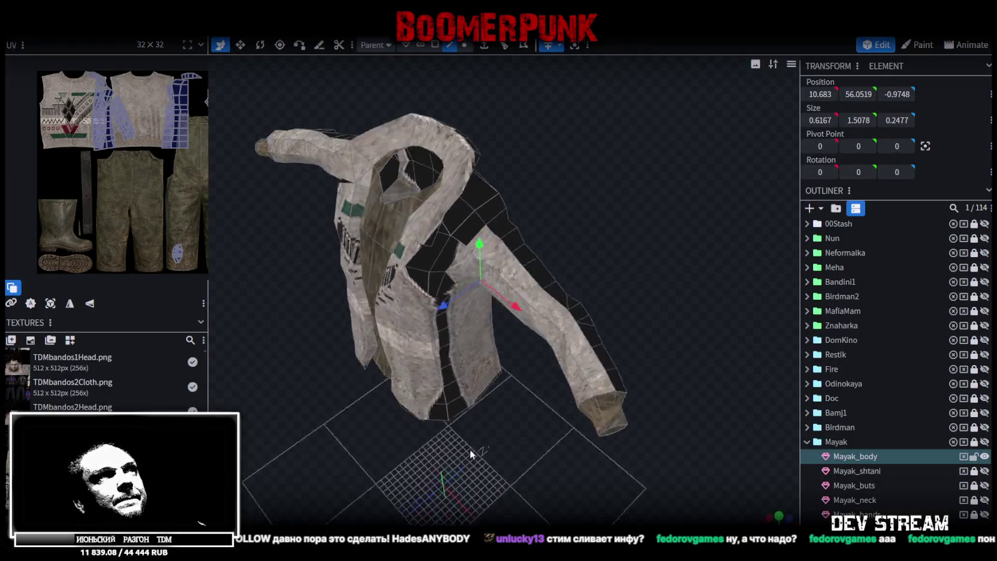
{"action": "scroll", "coordinate": [505, 292], "scroll_direction": "up", "scroll_amount": 2}
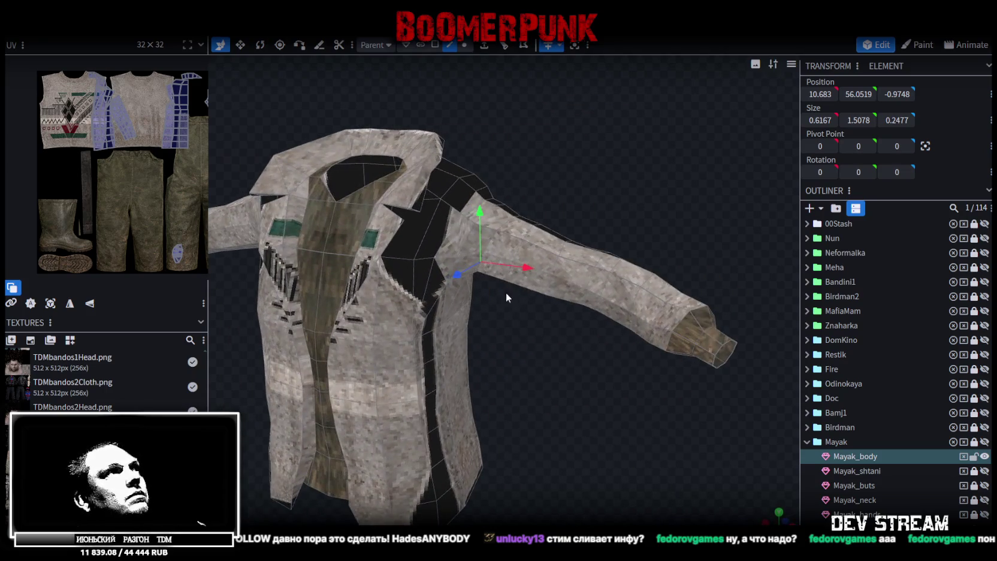
{"action": "scroll", "coordinate": [128, 78], "scroll_direction": "up", "scroll_amount": 3}
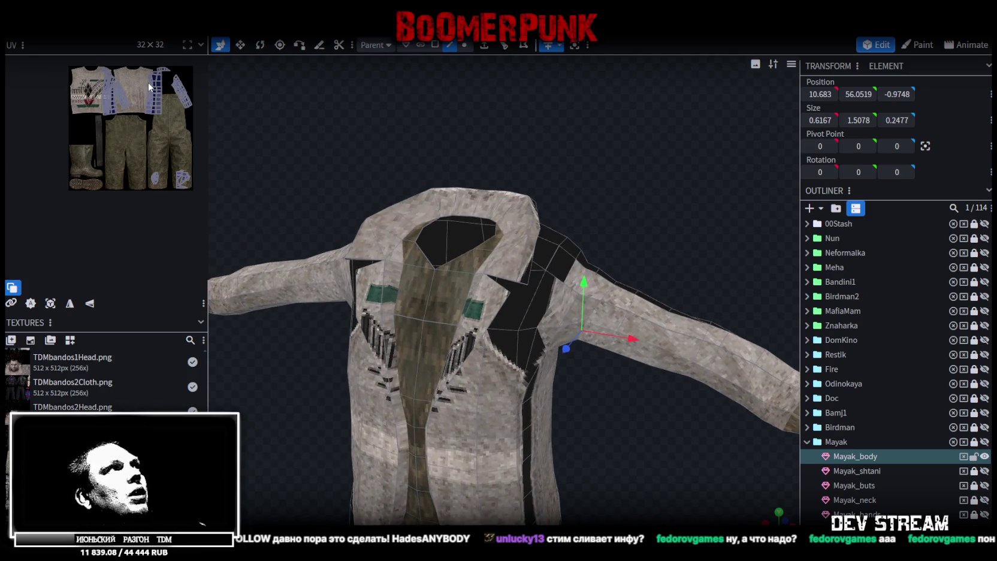
{"action": "scroll", "coordinate": [132, 79], "scroll_direction": "up", "scroll_amount": 2}
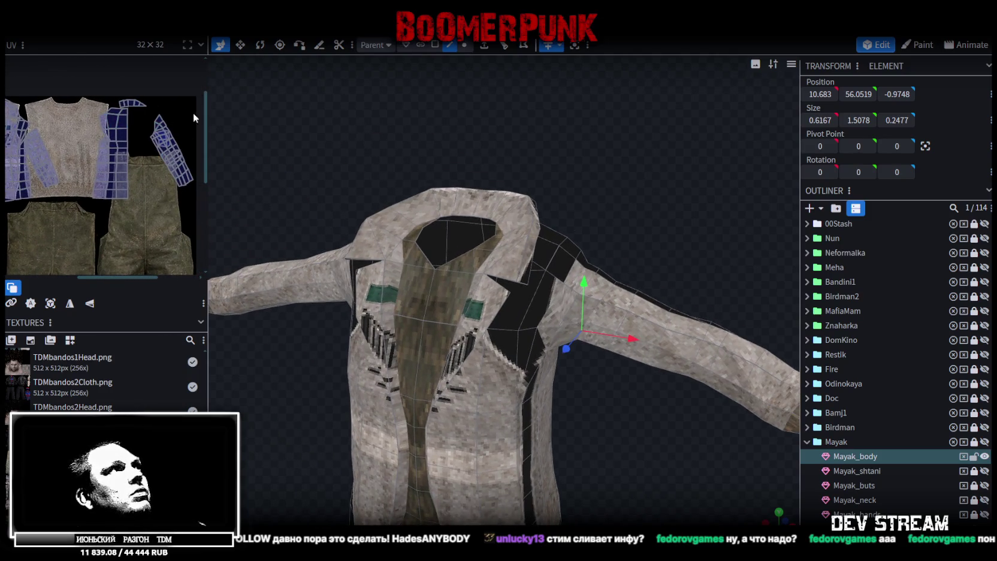
{"action": "mouse_move", "coordinate": [562, 182]}
{"action": "left_mouse_down"}
{"action": "mouse_move", "coordinate": [615, 169]}
{"action": "mouse_move", "coordinate": [623, 145]}
{"action": "mouse_move", "coordinate": [625, 370]}
{"action": "mouse_move", "coordinate": [638, 305]}
{"action": "mouse_move", "coordinate": [638, 313]}
{"action": "mouse_move", "coordinate": [594, 313]}
{"action": "mouse_move", "coordinate": [627, 310]}
{"action": "mouse_move", "coordinate": [618, 298]}
{"action": "mouse_move", "coordinate": [652, 289]}
{"action": "mouse_move", "coordinate": [637, 339]}
{"action": "mouse_move", "coordinate": [623, 212]}
{"action": "mouse_move", "coordinate": [630, 158]}
{"action": "mouse_move", "coordinate": [670, 266]}
{"action": "mouse_move", "coordinate": [655, 349]}
{"action": "mouse_move", "coordinate": [700, 305]}
{"action": "mouse_move", "coordinate": [625, 304]}
{"action": "mouse_move", "coordinate": [595, 172]}
{"action": "left_mouse_up"}
{"action": "left_click", "coordinate": [464, 45]}
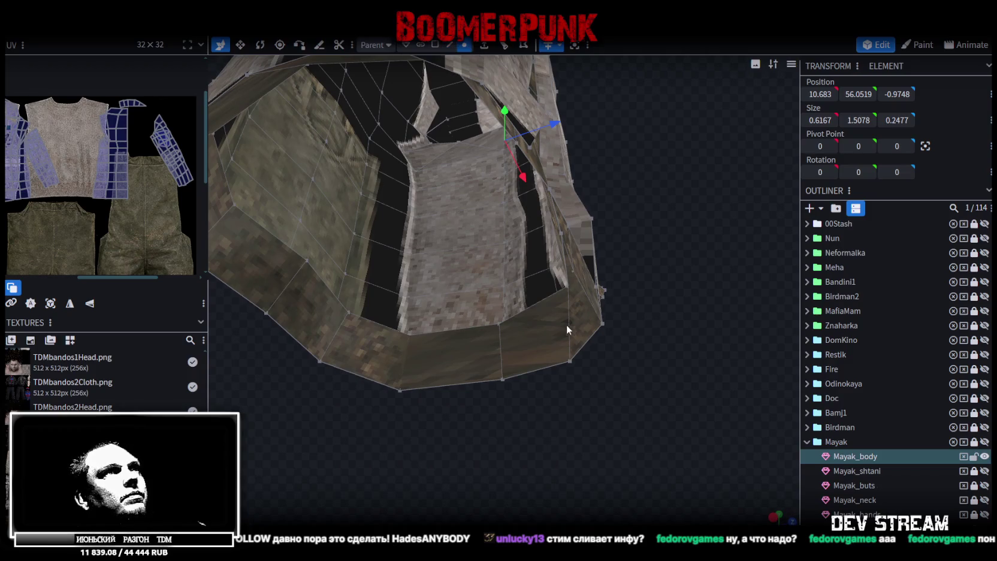
Merge the first pair of neighbouring hem vertices with Merge All
{"action": "mouse_move", "coordinate": [570, 330]}
{"action": "left_mouse_down"}
{"action": "mouse_move", "coordinate": [492, 366]}
{"action": "mouse_move", "coordinate": [401, 357]}
{"action": "left_mouse_up"}
{"action": "left_click", "coordinate": [386, 248]}
{"action": "left_click", "coordinate": [367, 307], "text": "shift"}
{"action": "right_click", "coordinate": [366, 307]}
{"action": "mouse_move", "coordinate": [420, 273]}
{"action": "left_click", "coordinate": [510, 278]}
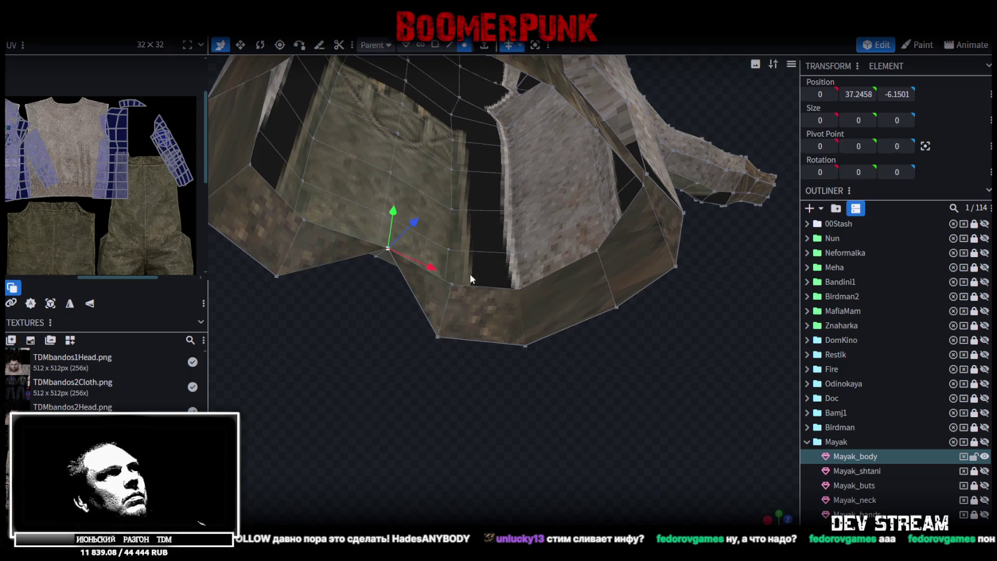
Merge a second pair of adjacent vertices along the hem edge
{"action": "mouse_move", "coordinate": [375, 314]}
{"action": "left_mouse_down"}
{"action": "mouse_move", "coordinate": [492, 377]}
{"action": "mouse_move", "coordinate": [447, 352]}
{"action": "mouse_move", "coordinate": [465, 362]}
{"action": "mouse_move", "coordinate": [389, 354]}
{"action": "mouse_move", "coordinate": [429, 385]}
{"action": "left_mouse_up"}
{"action": "scroll", "coordinate": [387, 355], "scroll_direction": "up", "scroll_amount": 3}
{"action": "scroll", "coordinate": [430, 385], "scroll_direction": "up", "scroll_amount": 2}
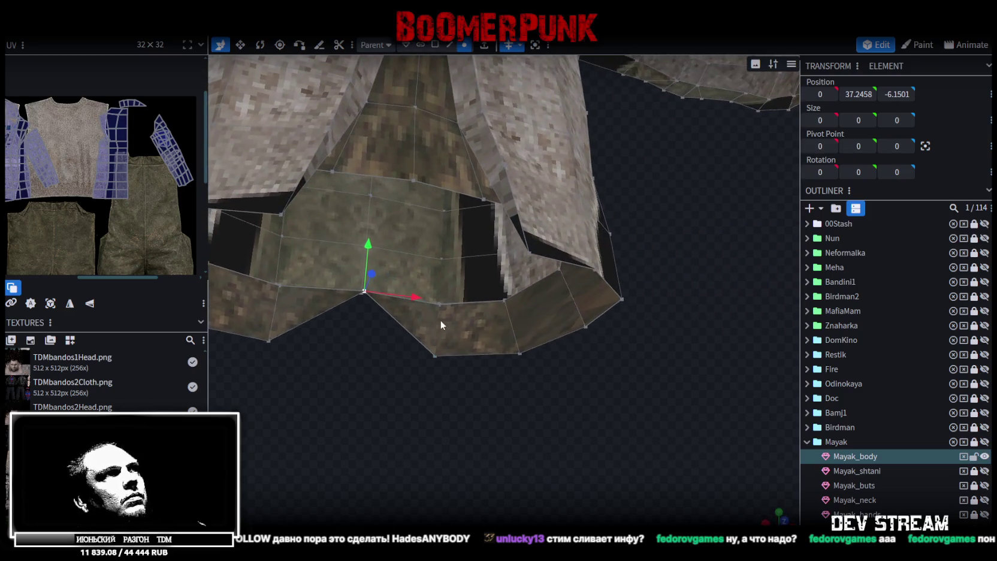
{"action": "scroll", "coordinate": [440, 328], "scroll_direction": "up", "scroll_amount": 2}
{"action": "left_click", "coordinate": [415, 307]}
{"action": "left_click_drag", "start_coordinate": [423, 405], "coordinate": [572, 407]}
{"action": "left_click", "coordinate": [522, 342], "text": "shift"}
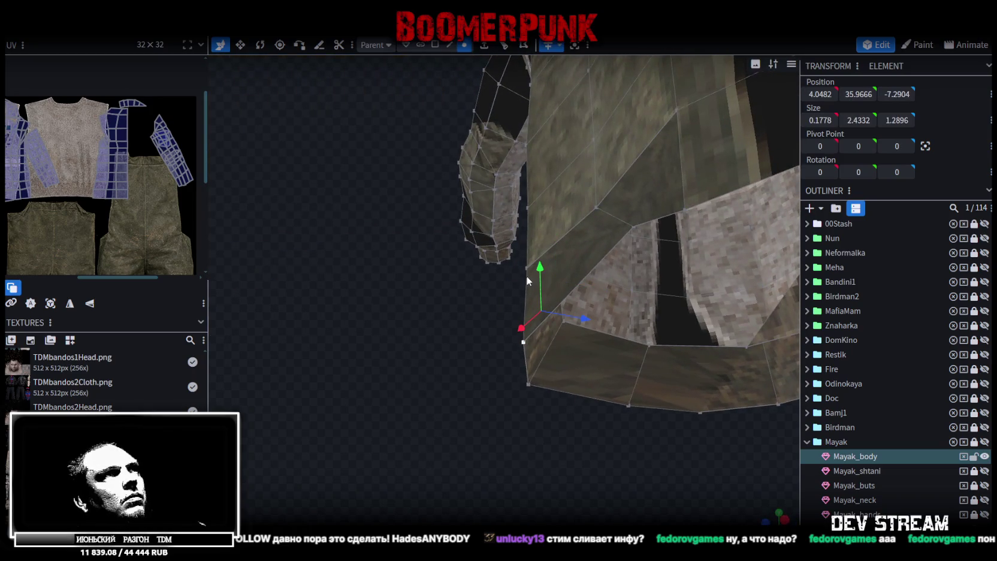
{"action": "right_click", "coordinate": [527, 251]}
{"action": "mouse_move", "coordinate": [613, 267]}
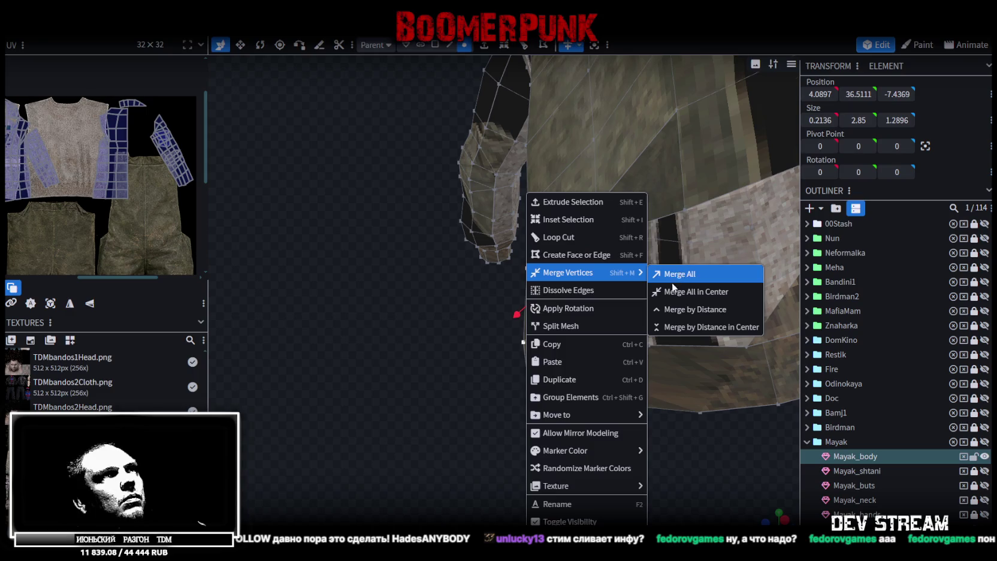
{"action": "left_click", "coordinate": [674, 273]}
Merge the next selected hem vertices together
{"action": "mouse_move", "coordinate": [437, 358]}
{"action": "left_mouse_down"}
{"action": "mouse_move", "coordinate": [423, 339]}
{"action": "mouse_move", "coordinate": [412, 361]}
{"action": "mouse_move", "coordinate": [493, 378]}
{"action": "mouse_move", "coordinate": [449, 354]}
{"action": "left_mouse_up"}
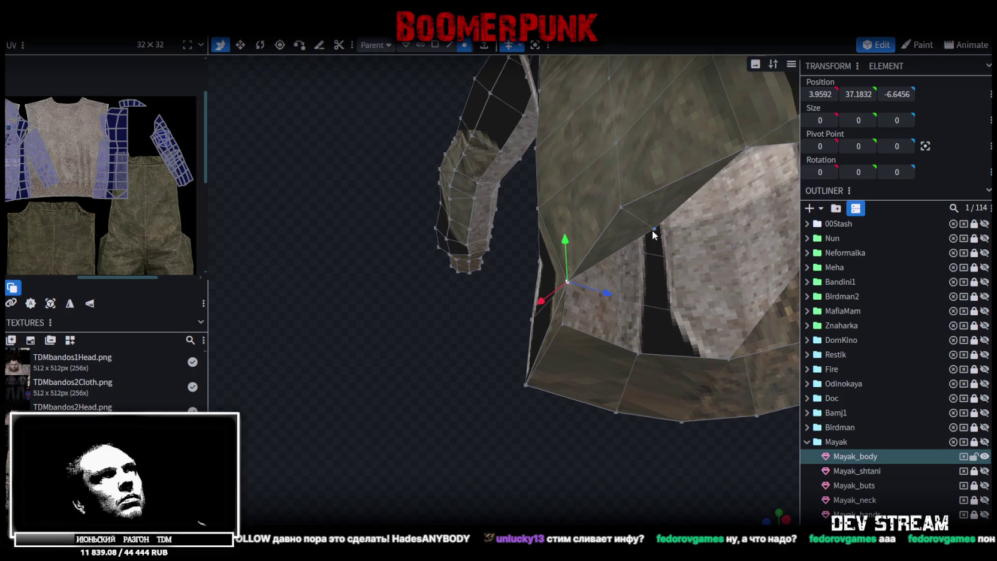
{"action": "right_click", "coordinate": [622, 204]}
{"action": "mouse_move", "coordinate": [671, 266]}
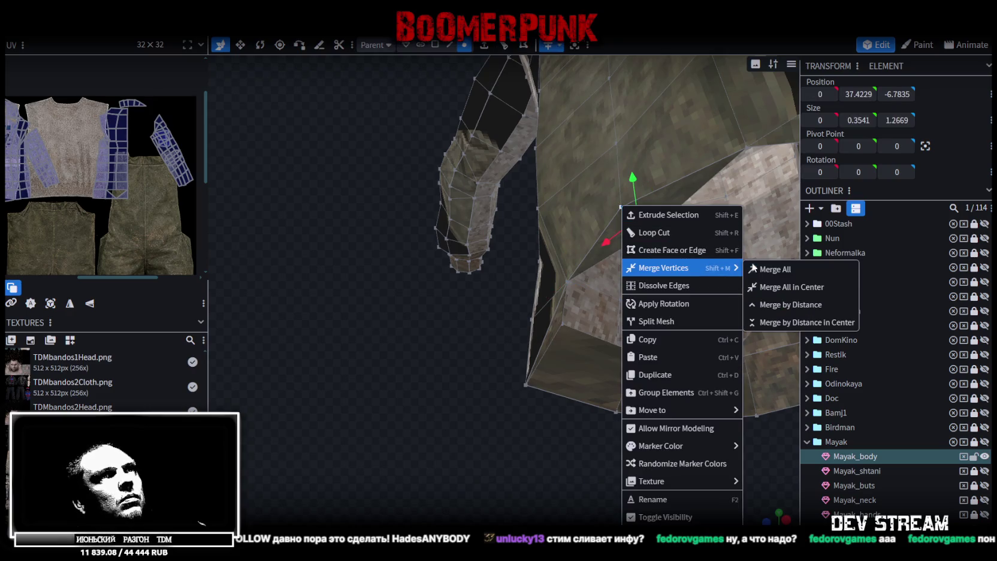
{"action": "left_click", "coordinate": [774, 269]}
Merge two vertices under the sleeve where it meets the body
{"action": "mouse_move", "coordinate": [522, 310]}
{"action": "left_mouse_down"}
{"action": "mouse_move", "coordinate": [457, 302]}
{"action": "mouse_move", "coordinate": [499, 299]}
{"action": "mouse_move", "coordinate": [592, 356]}
{"action": "mouse_move", "coordinate": [635, 245]}
{"action": "mouse_move", "coordinate": [218, 319]}
{"action": "mouse_move", "coordinate": [402, 410]}
{"action": "left_mouse_up"}
{"action": "scroll", "coordinate": [590, 311], "scroll_direction": "up", "scroll_amount": 3}
{"action": "left_click", "coordinate": [554, 337]}
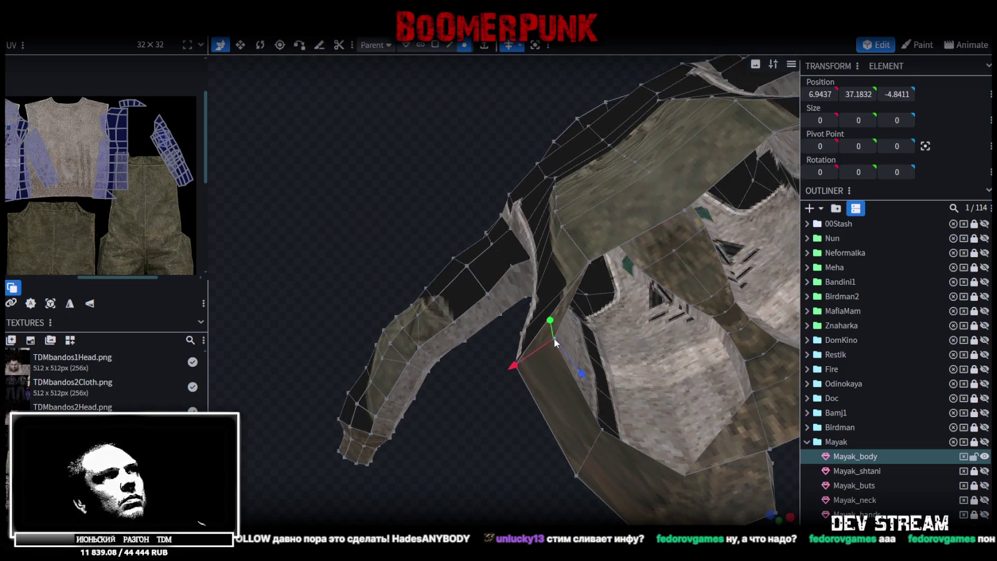
{"action": "left_click", "coordinate": [451, 343]}
{"action": "mouse_move", "coordinate": [468, 412]}
{"action": "left_mouse_down"}
{"action": "mouse_move", "coordinate": [439, 405]}
{"action": "mouse_move", "coordinate": [559, 340]}
{"action": "left_mouse_up"}
{"action": "left_click", "coordinate": [552, 342]}
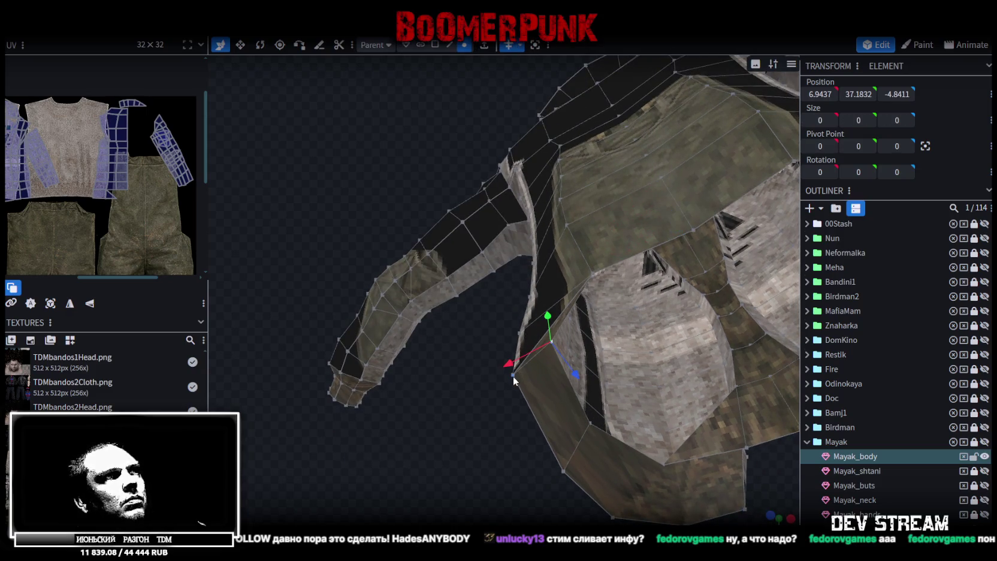
{"action": "left_click", "coordinate": [512, 376], "text": "shift"}
{"action": "right_click", "coordinate": [513, 376]}
{"action": "mouse_move", "coordinate": [610, 101]}
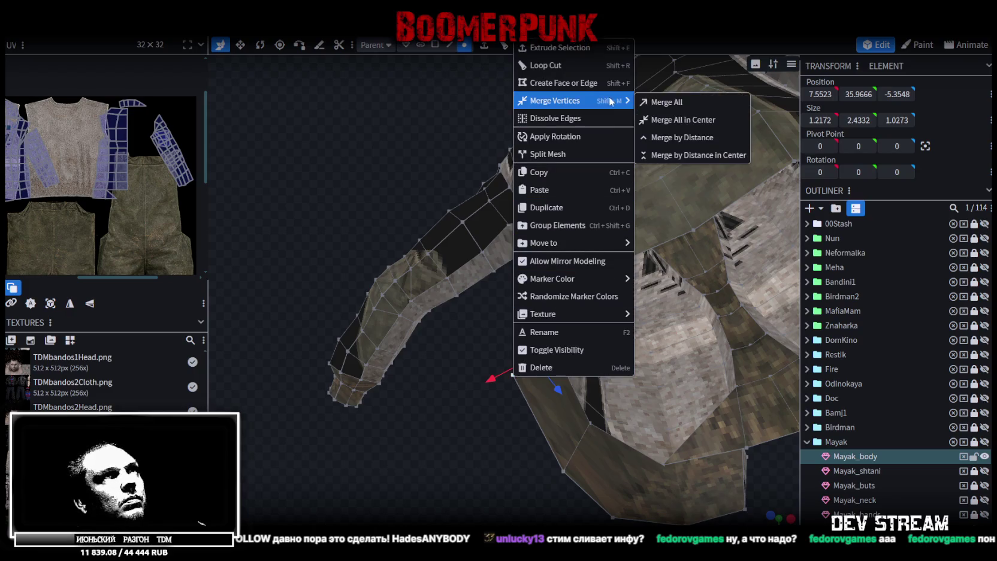
{"action": "left_click", "coordinate": [667, 103]}
Add one more under-sleeve vertex and merge it into the selection
{"action": "mouse_move", "coordinate": [599, 252]}
{"action": "left_mouse_down"}
{"action": "mouse_move", "coordinate": [475, 320]}
{"action": "mouse_move", "coordinate": [550, 327]}
{"action": "left_mouse_up"}
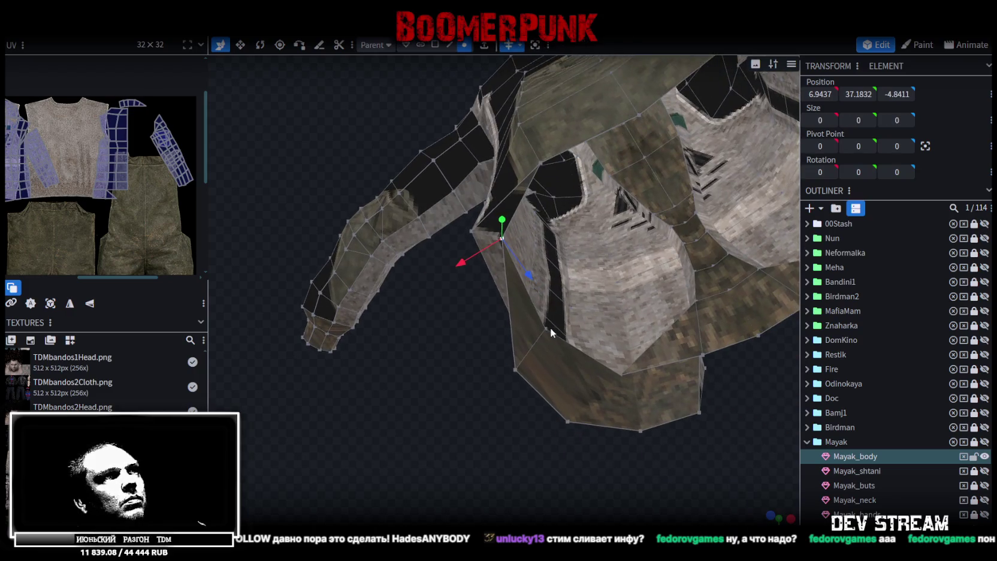
{"action": "left_click", "coordinate": [516, 370], "text": "shift"}
{"action": "right_click", "coordinate": [515, 372]}
{"action": "mouse_move", "coordinate": [605, 101]}
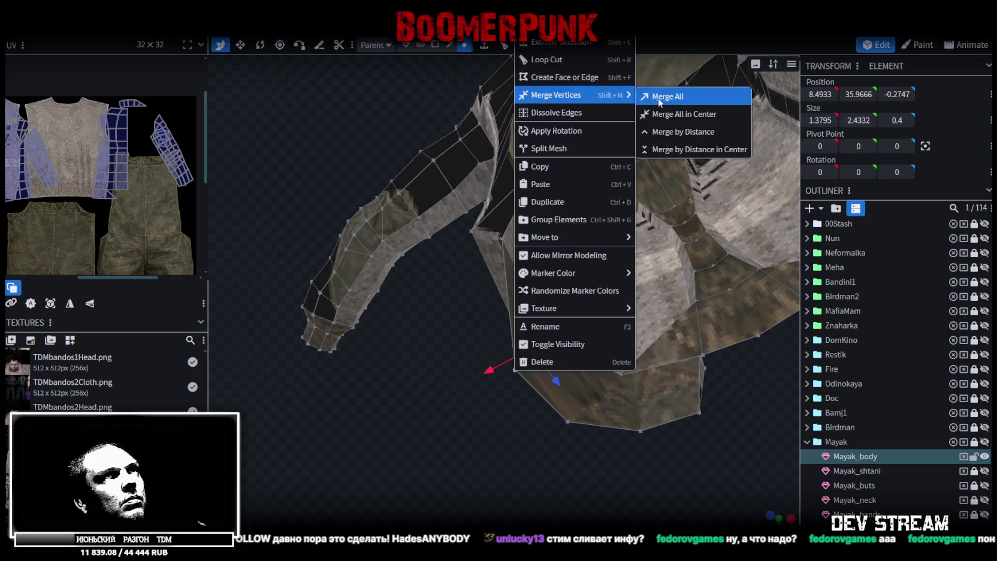
{"action": "left_click", "coordinate": [667, 101]}
Merge the two vertices at the hem corner
{"action": "left_click", "coordinate": [621, 375]}
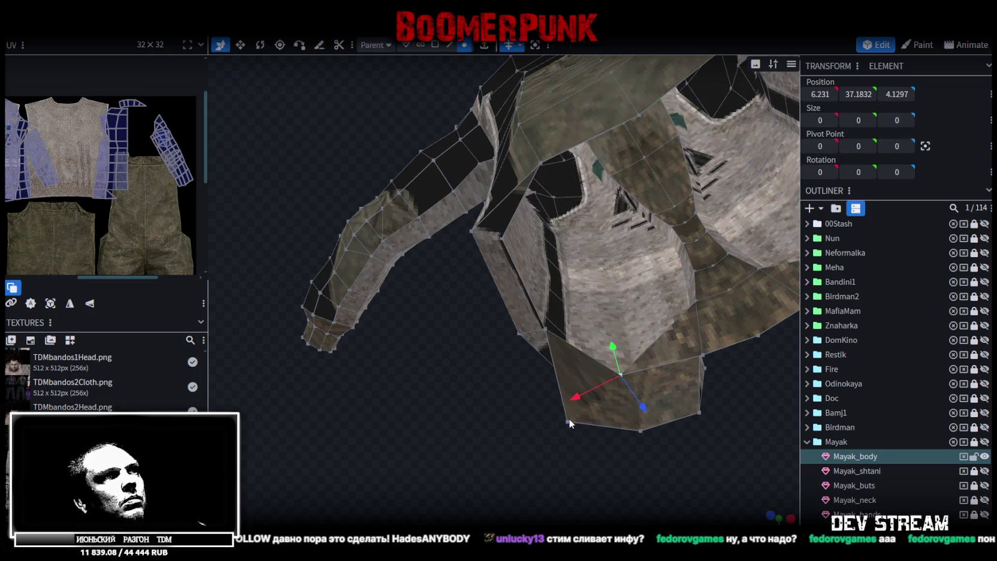
{"action": "left_click", "coordinate": [568, 421], "text": "shift"}
{"action": "right_click", "coordinate": [640, 432]}
{"action": "mouse_move", "coordinate": [744, 155]}
{"action": "left_click", "coordinate": [785, 157]}
{"action": "mouse_move", "coordinate": [653, 521]}
{"action": "left_mouse_down"}
{"action": "mouse_move", "coordinate": [643, 435]}
{"action": "mouse_move", "coordinate": [516, 392]}
{"action": "mouse_move", "coordinate": [392, 458]}
{"action": "mouse_move", "coordinate": [550, 413]}
{"action": "mouse_move", "coordinate": [525, 437]}
{"action": "mouse_move", "coordinate": [645, 437]}
{"action": "mouse_move", "coordinate": [689, 401]}
{"action": "mouse_move", "coordinate": [788, 434]}
{"action": "mouse_move", "coordinate": [760, 419]}
{"action": "mouse_move", "coordinate": [645, 400]}
{"action": "mouse_move", "coordinate": [615, 398]}
{"action": "mouse_move", "coordinate": [609, 418]}
{"action": "mouse_move", "coordinate": [555, 399]}
{"action": "mouse_move", "coordinate": [565, 353]}
{"action": "mouse_move", "coordinate": [754, 374]}
{"action": "mouse_move", "coordinate": [684, 417]}
{"action": "mouse_move", "coordinate": [643, 359]}
{"action": "mouse_move", "coordinate": [664, 368]}
{"action": "mouse_move", "coordinate": [653, 358]}
{"action": "left_mouse_up"}
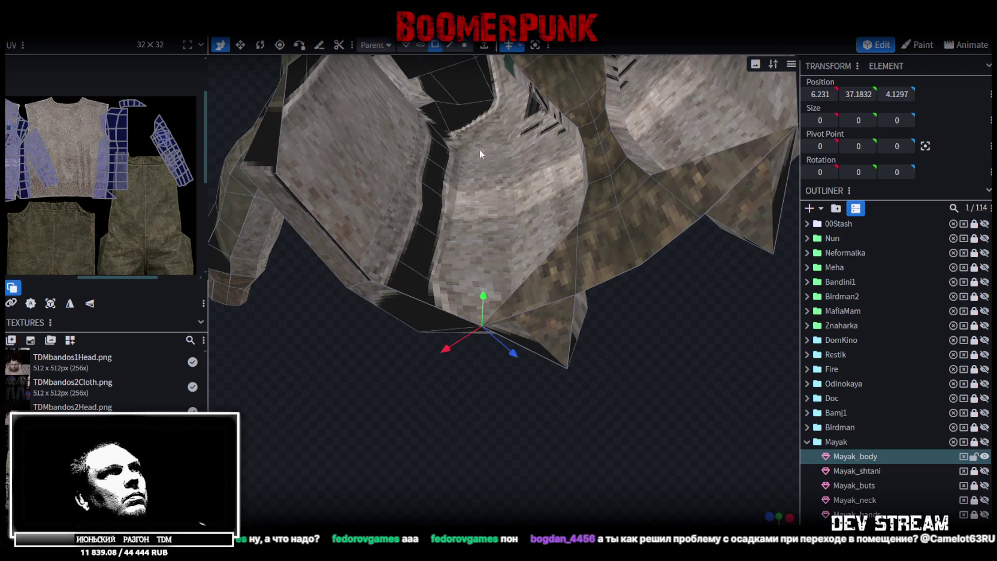
Inspect several torso faces, then return to Unity and fly close to the apartment blocks
{"action": "left_click", "coordinate": [557, 336]}
{"action": "mouse_move", "coordinate": [590, 336]}
{"action": "left_mouse_down"}
{"action": "mouse_move", "coordinate": [605, 354]}
{"action": "mouse_move", "coordinate": [550, 386]}
{"action": "mouse_move", "coordinate": [559, 346]}
{"action": "mouse_move", "coordinate": [525, 346]}
{"action": "mouse_move", "coordinate": [549, 308]}
{"action": "mouse_move", "coordinate": [460, 217]}
{"action": "left_mouse_up"}
{"action": "left_click", "coordinate": [551, 378]}
{"action": "left_click", "coordinate": [459, 223]}
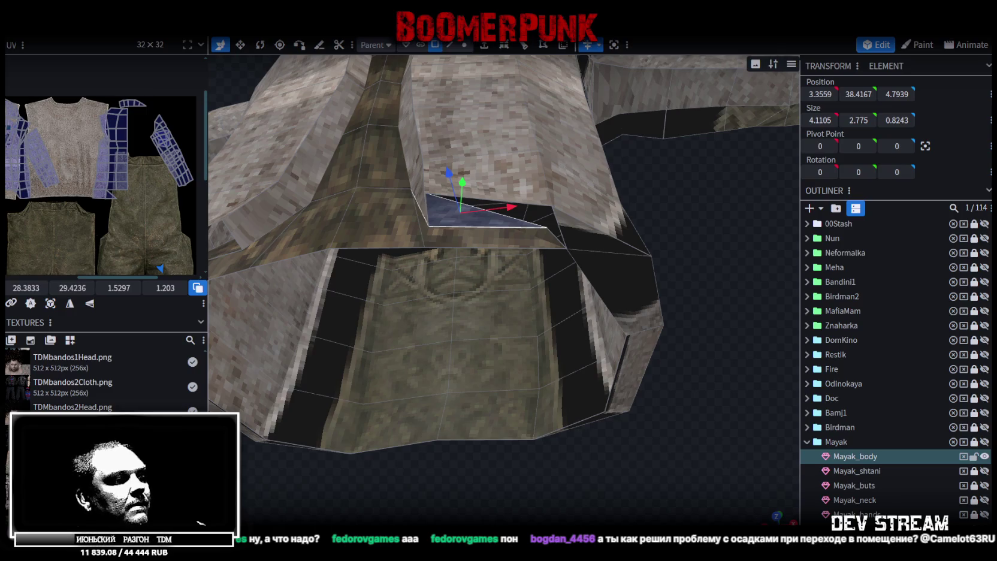
{"action": "key", "text": "alt+Tab"}
{"action": "mouse_move", "coordinate": [448, 234]}
{"action": "left_mouse_down"}
{"action": "mouse_move", "coordinate": [478, 281]}
{"action": "mouse_move", "coordinate": [503, 252]}
{"action": "mouse_move", "coordinate": [458, 266]}
{"action": "left_mouse_up"}
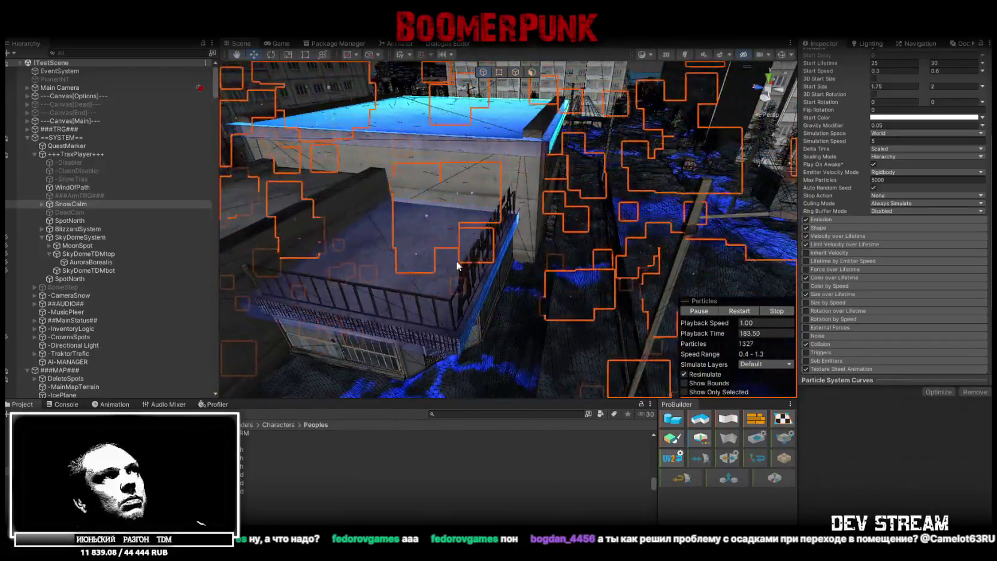
Uncheck Snow vs PostProcessing in the Physics Layer Collision Matrix and close Project Settings
{"action": "left_click", "coordinate": [12, 29]}
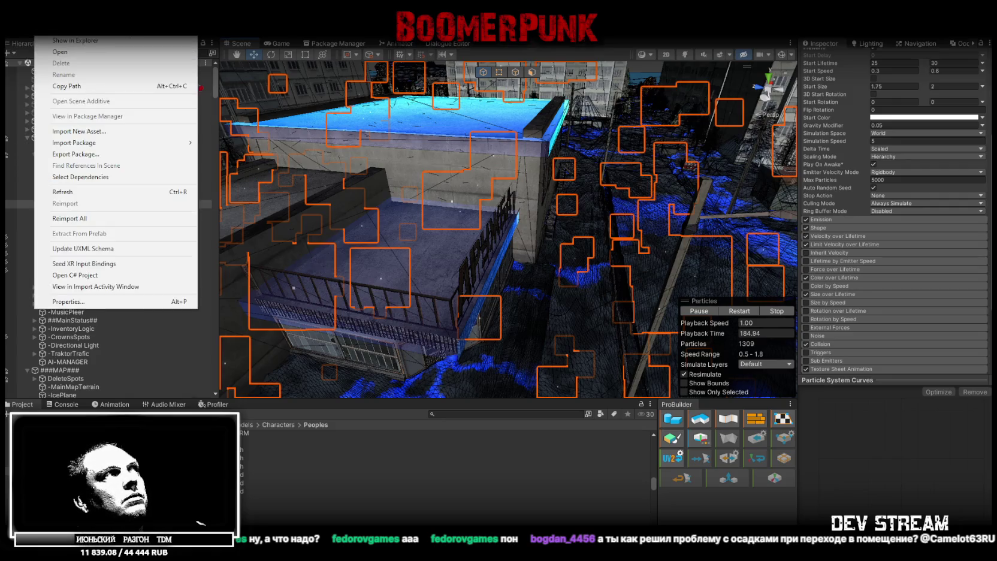
{"action": "mouse_move", "coordinate": [30, 29]}
{"action": "left_click", "coordinate": [80, 359]}
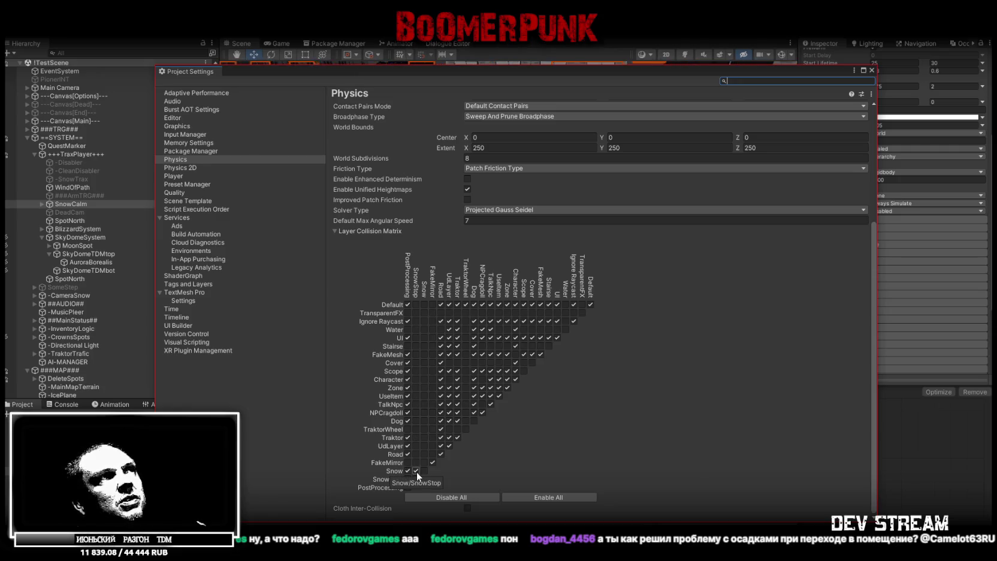
{"action": "left_click", "coordinate": [408, 471]}
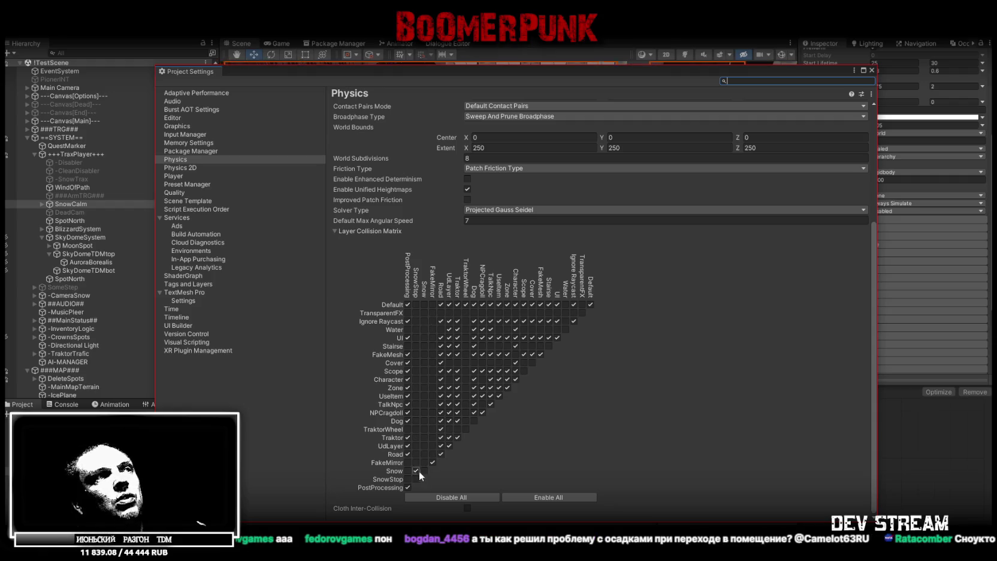
{"action": "left_click", "coordinate": [872, 70]}
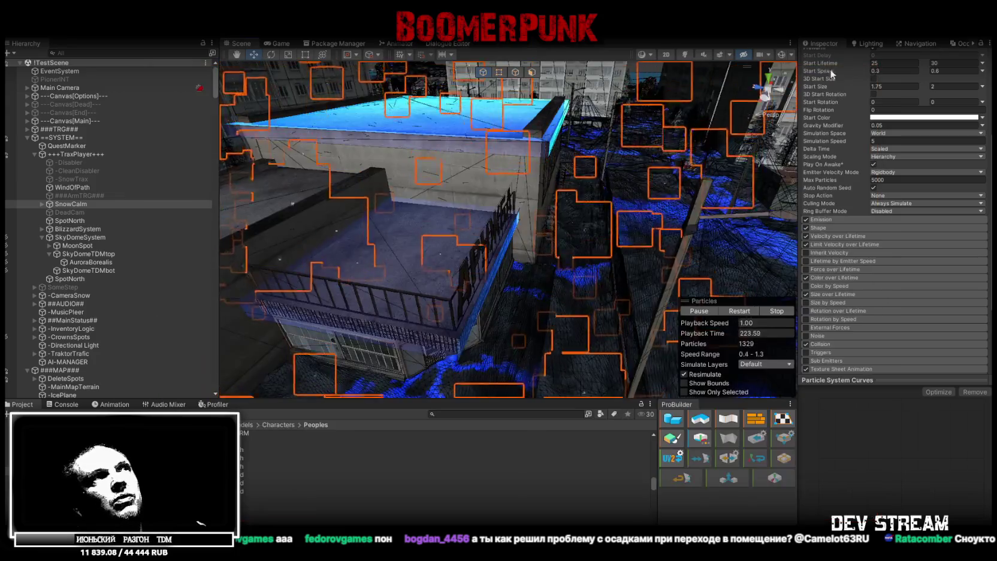
Select and frame SnowStoper (5), undoing its accidental raise back to height 4.9
{"action": "mouse_move", "coordinate": [420, 221]}
{"action": "left_mouse_down"}
{"action": "mouse_move", "coordinate": [452, 256]}
{"action": "mouse_move", "coordinate": [411, 214]}
{"action": "mouse_move", "coordinate": [380, 120]}
{"action": "mouse_move", "coordinate": [294, 170]}
{"action": "mouse_move", "coordinate": [614, 338]}
{"action": "mouse_move", "coordinate": [520, 221]}
{"action": "mouse_move", "coordinate": [565, 169]}
{"action": "mouse_move", "coordinate": [552, 148]}
{"action": "mouse_move", "coordinate": [532, 180]}
{"action": "mouse_move", "coordinate": [551, 188]}
{"action": "left_mouse_up"}
{"action": "left_click", "coordinate": [553, 183]}
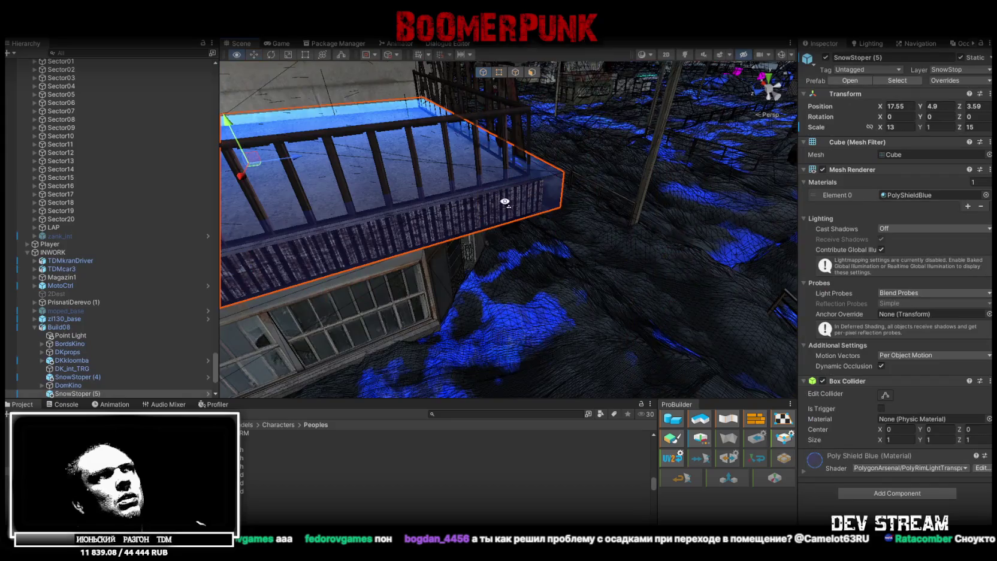
{"action": "key", "text": "f"}
{"action": "mouse_move", "coordinate": [553, 183]}
{"action": "left_mouse_down"}
{"action": "mouse_move", "coordinate": [555, 202]}
{"action": "mouse_move", "coordinate": [563, 149]}
{"action": "mouse_move", "coordinate": [560, 217]}
{"action": "mouse_move", "coordinate": [621, 172]}
{"action": "mouse_move", "coordinate": [567, 157]}
{"action": "mouse_move", "coordinate": [386, 215]}
{"action": "left_mouse_up"}
{"action": "key", "text": "ctrl+z"}
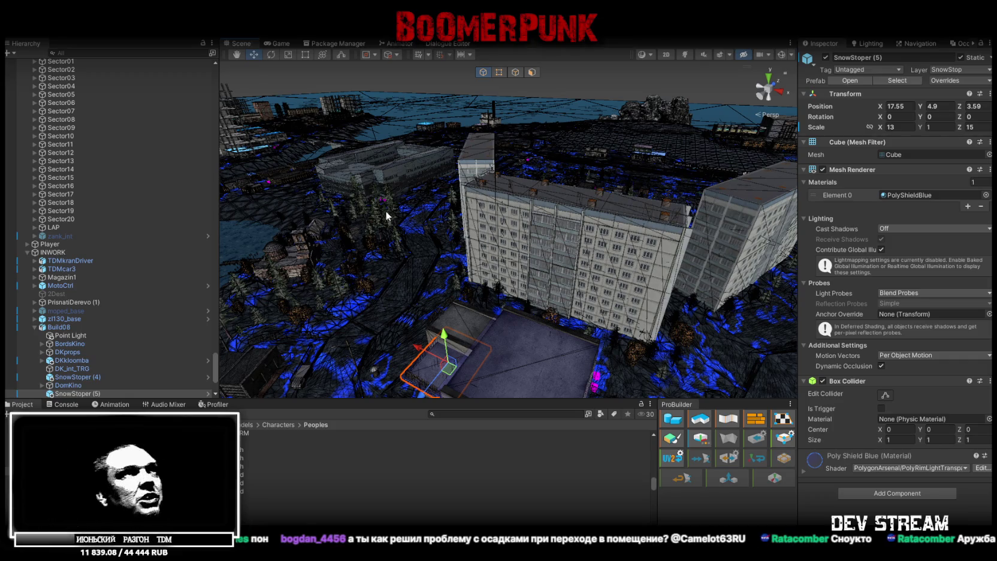
{"action": "mouse_move", "coordinate": [397, 220]}
{"action": "left_mouse_down"}
{"action": "mouse_move", "coordinate": [364, 187]}
{"action": "mouse_move", "coordinate": [460, 250]}
{"action": "mouse_move", "coordinate": [677, 198]}
{"action": "mouse_move", "coordinate": [728, 266]}
{"action": "mouse_move", "coordinate": [535, 203]}
{"action": "left_mouse_up"}
{"action": "left_click", "coordinate": [535, 203]}
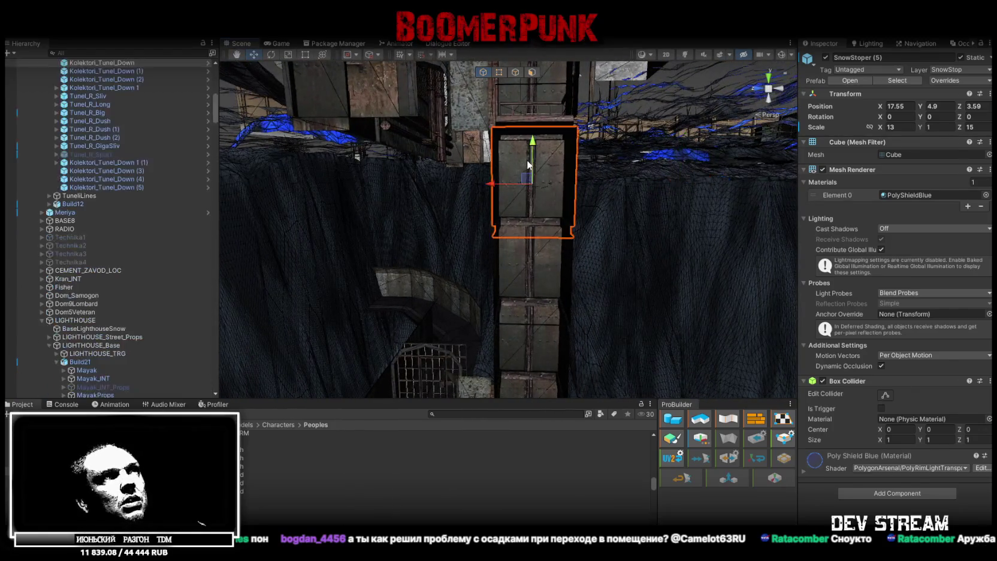
Select TuneliTRGcenter under TuneliTRG, show its collider bounds, frame it and review its events
{"action": "scroll", "coordinate": [119, 244], "scroll_direction": "up", "scroll_amount": 5}
{"action": "left_click", "coordinate": [106, 153]}
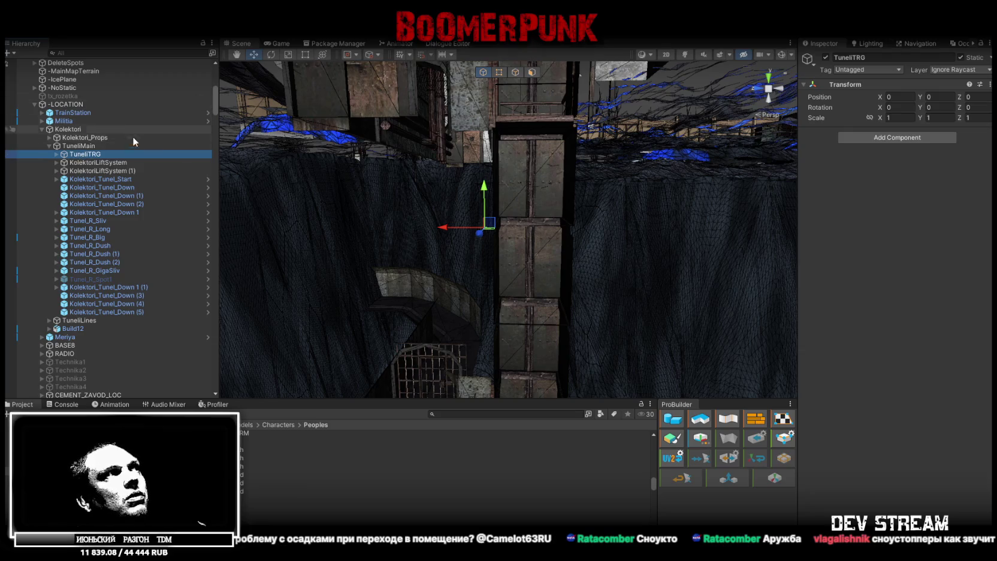
{"action": "left_click", "coordinate": [55, 155]}
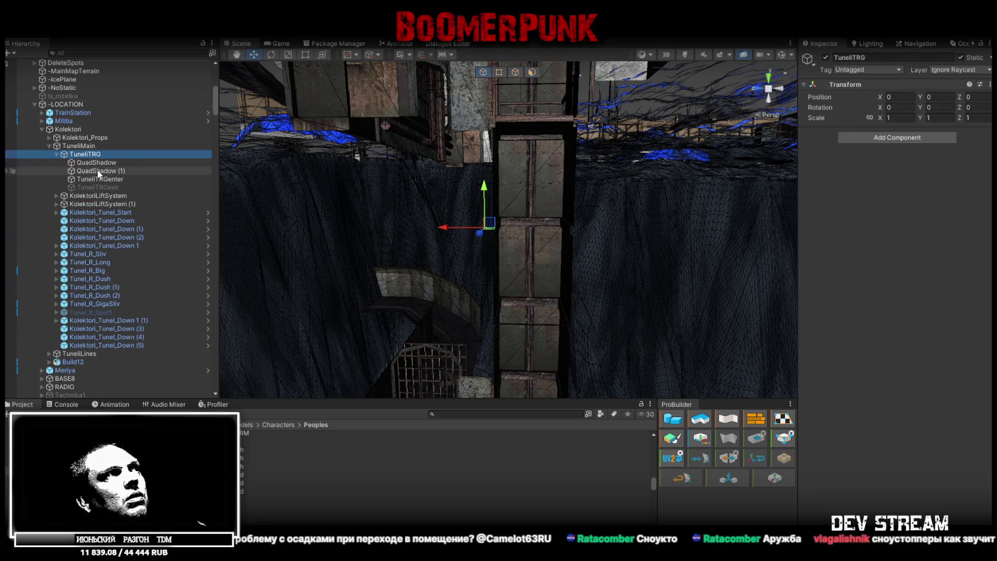
{"action": "left_click", "coordinate": [120, 179]}
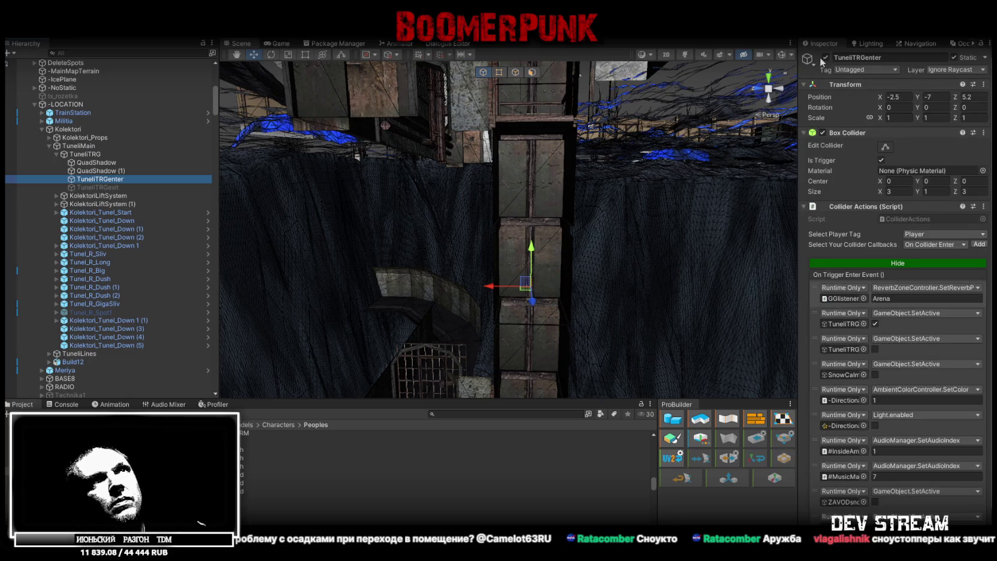
{"action": "left_click", "coordinate": [883, 146]}
{"action": "key", "text": "f"}
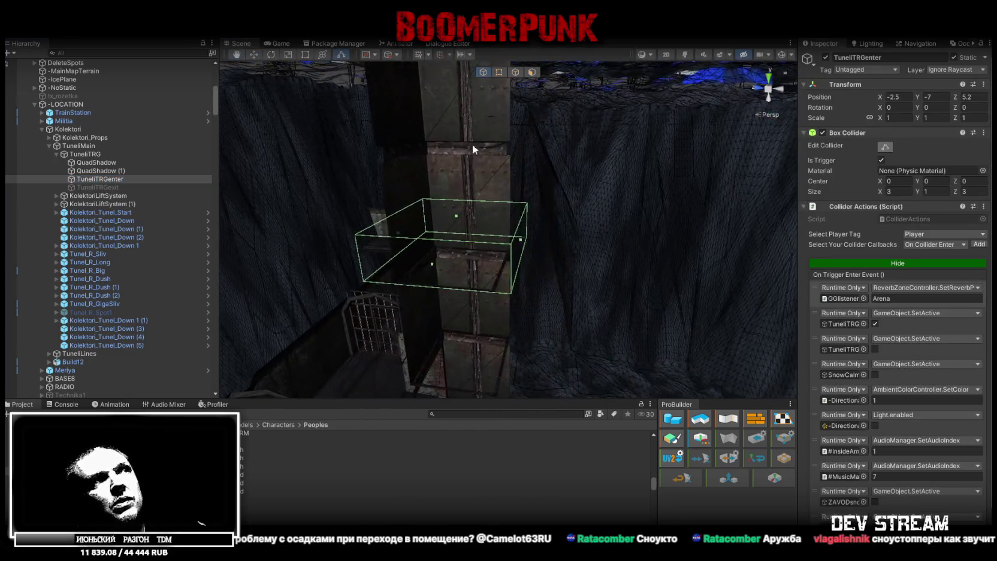
{"action": "scroll", "coordinate": [907, 361], "scroll_direction": "down", "scroll_amount": 2}
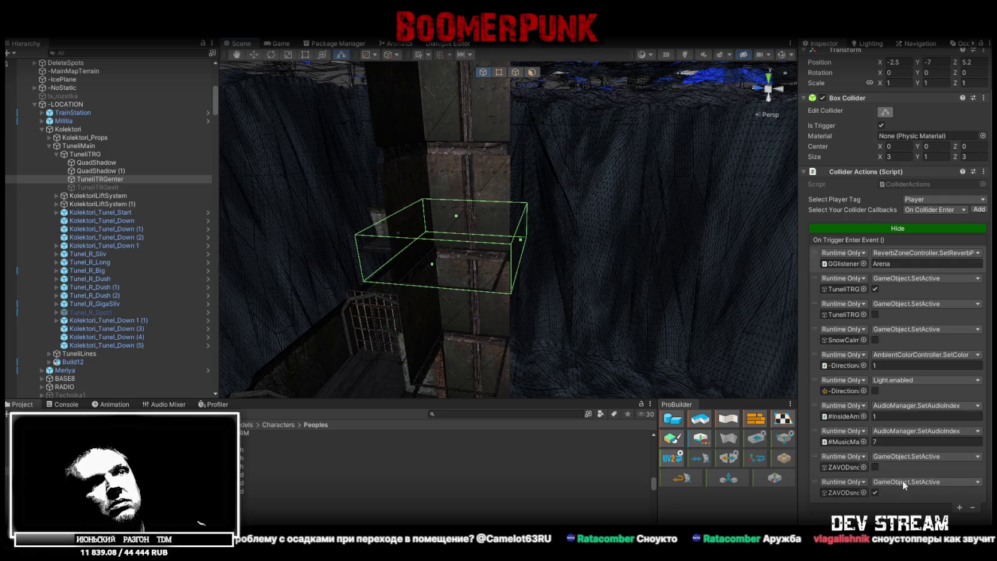
{"action": "mouse_move", "coordinate": [476, 236]}
{"action": "left_mouse_down"}
{"action": "mouse_move", "coordinate": [563, 211]}
{"action": "mouse_move", "coordinate": [471, 305]}
{"action": "mouse_move", "coordinate": [445, 133]}
{"action": "mouse_move", "coordinate": [351, 150]}
{"action": "mouse_move", "coordinate": [502, 240]}
{"action": "mouse_move", "coordinate": [552, 223]}
{"action": "mouse_move", "coordinate": [473, 282]}
{"action": "left_mouse_up"}
Select the SnowStoper box over the wooden roof and pull back to a city overview
{"action": "left_click", "coordinate": [503, 240]}
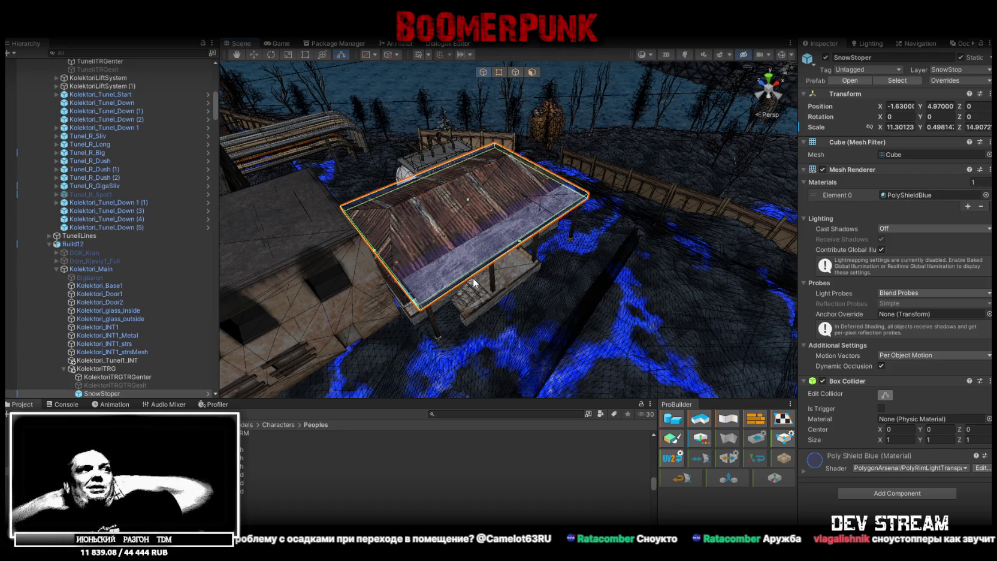
{"action": "mouse_move", "coordinate": [498, 200]}
{"action": "left_mouse_down"}
{"action": "mouse_move", "coordinate": [685, 144]}
{"action": "mouse_move", "coordinate": [657, 144]}
{"action": "left_mouse_up"}
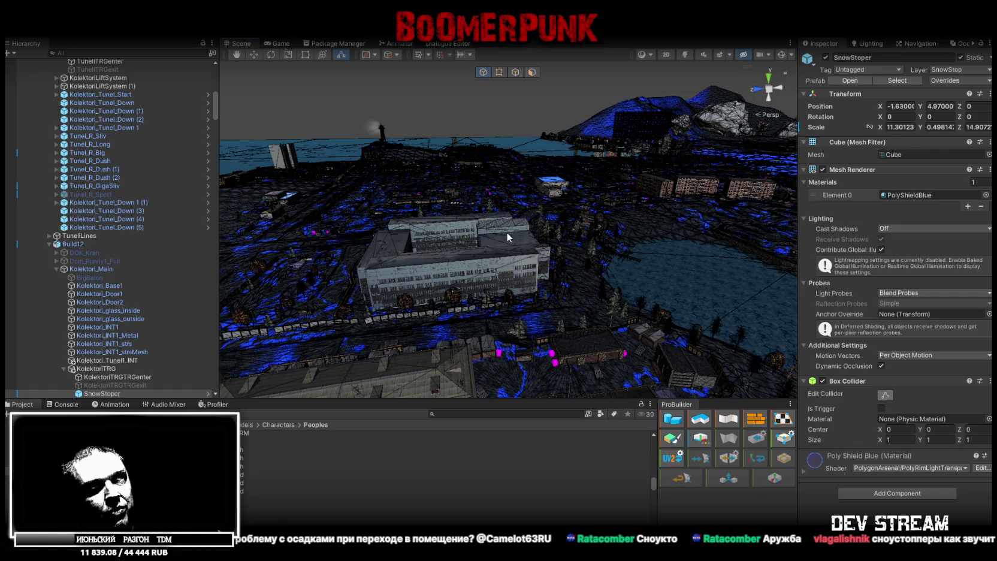
Orbit and refocus over the town's buildings, then turn the Blockbench jacket to face front
{"action": "mouse_move", "coordinate": [507, 232]}
{"action": "left_mouse_down"}
{"action": "mouse_move", "coordinate": [478, 237]}
{"action": "mouse_move", "coordinate": [591, 242]}
{"action": "left_mouse_up"}
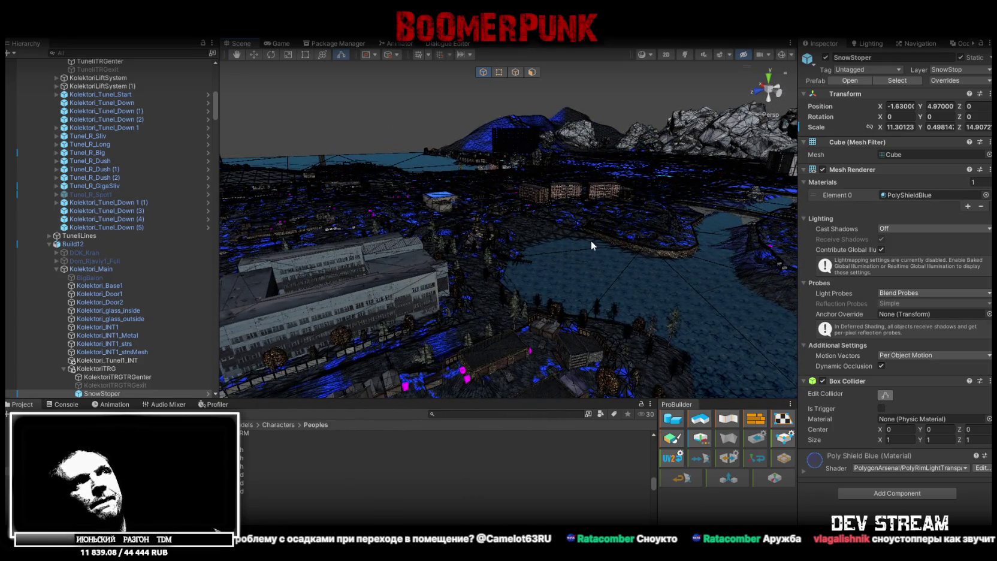
{"action": "key", "text": "f"}
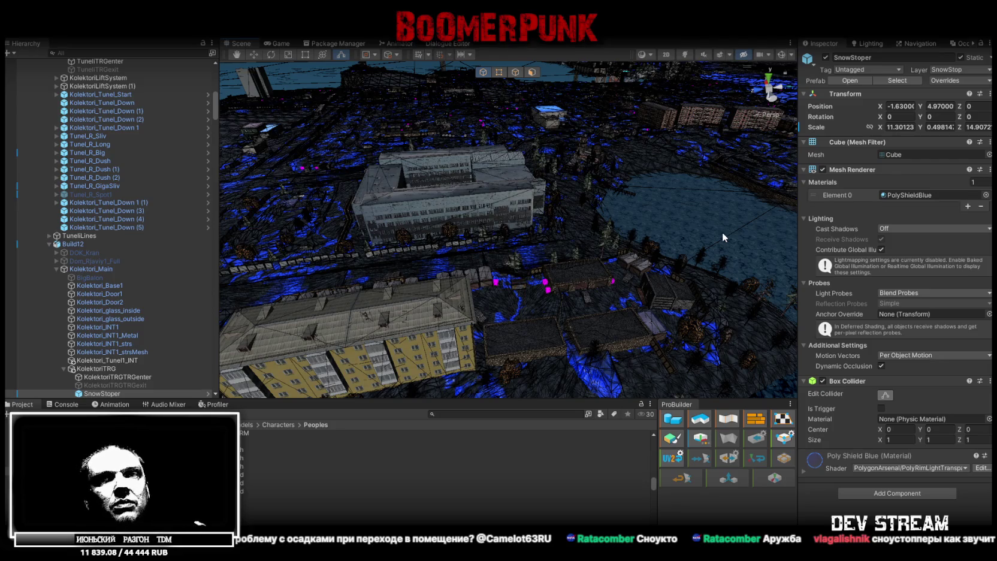
{"action": "mouse_move", "coordinate": [719, 229]}
{"action": "left_mouse_down"}
{"action": "mouse_move", "coordinate": [684, 214]}
{"action": "mouse_move", "coordinate": [860, 239]}
{"action": "mouse_move", "coordinate": [21, 268]}
{"action": "mouse_move", "coordinate": [36, 259]}
{"action": "left_mouse_up"}
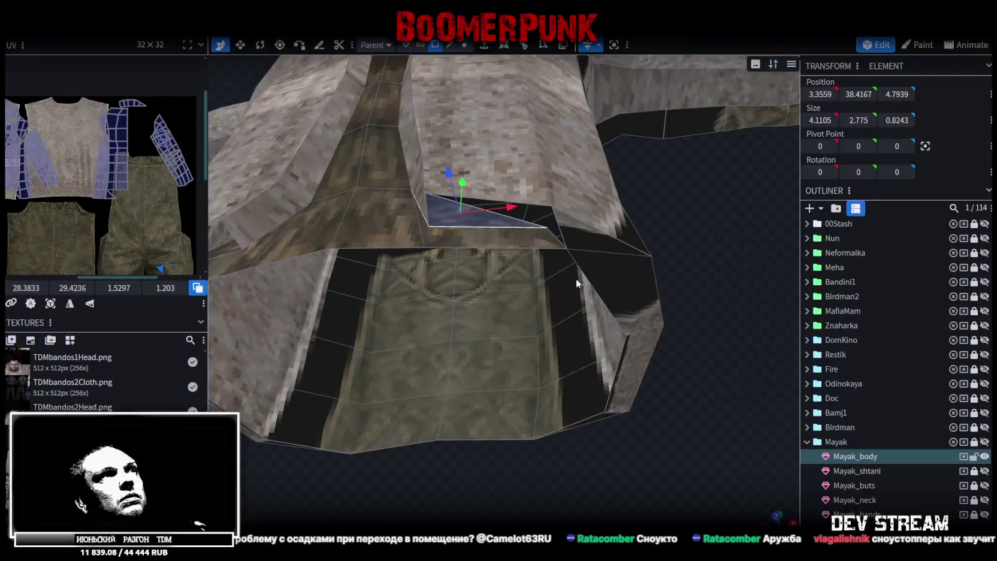
{"action": "mouse_move", "coordinate": [577, 279]}
{"action": "left_mouse_down"}
{"action": "mouse_move", "coordinate": [671, 355]}
{"action": "mouse_move", "coordinate": [619, 254]}
{"action": "mouse_move", "coordinate": [597, 246]}
{"action": "mouse_move", "coordinate": [616, 175]}
{"action": "mouse_move", "coordinate": [602, 175]}
{"action": "left_mouse_up"}
In vertex mode, select the thin strip faces beneath the right collar and inspect them from several angles
{"action": "scroll", "coordinate": [603, 177], "scroll_direction": "up", "scroll_amount": 3}
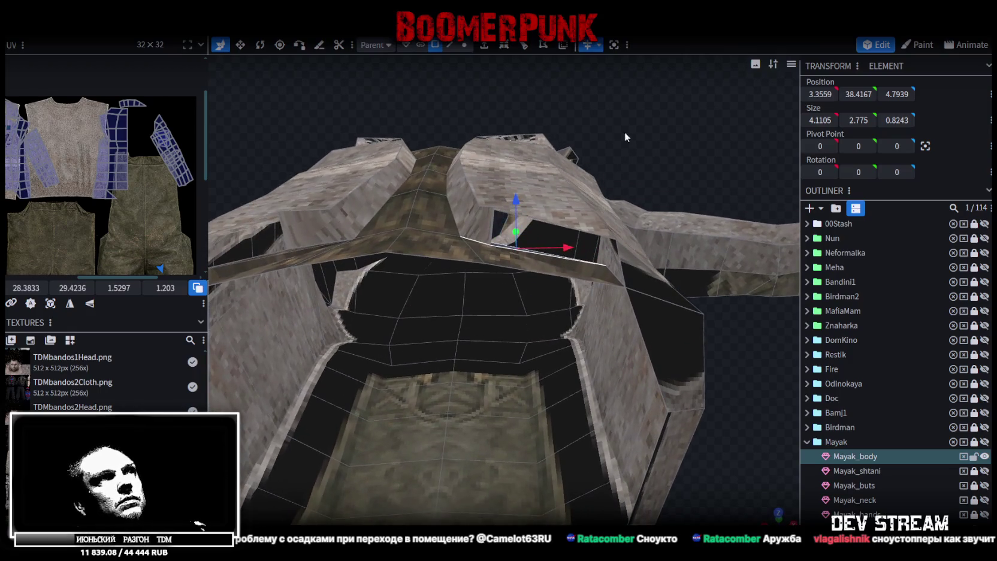
{"action": "left_click", "coordinate": [464, 45]}
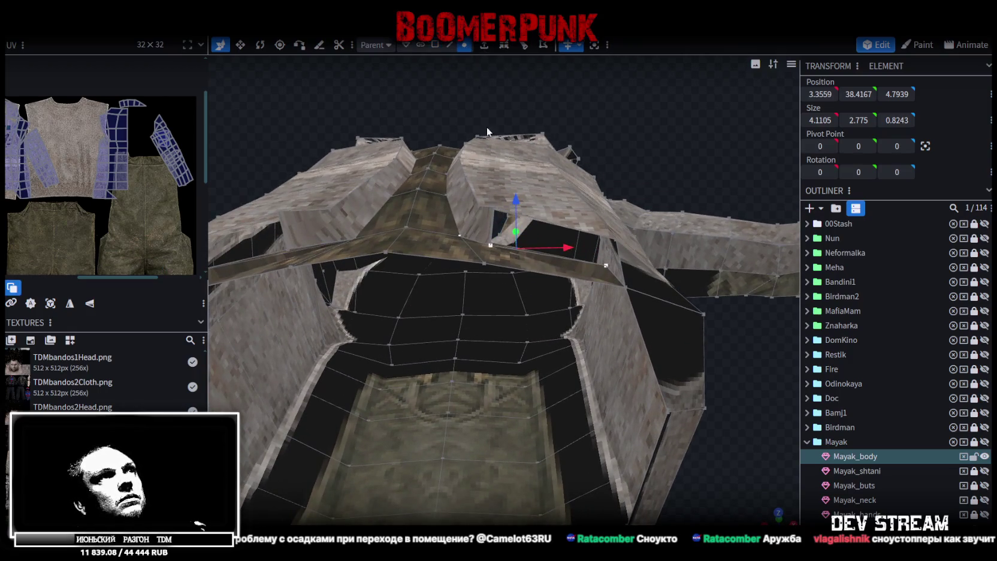
{"action": "left_click", "coordinate": [480, 244]}
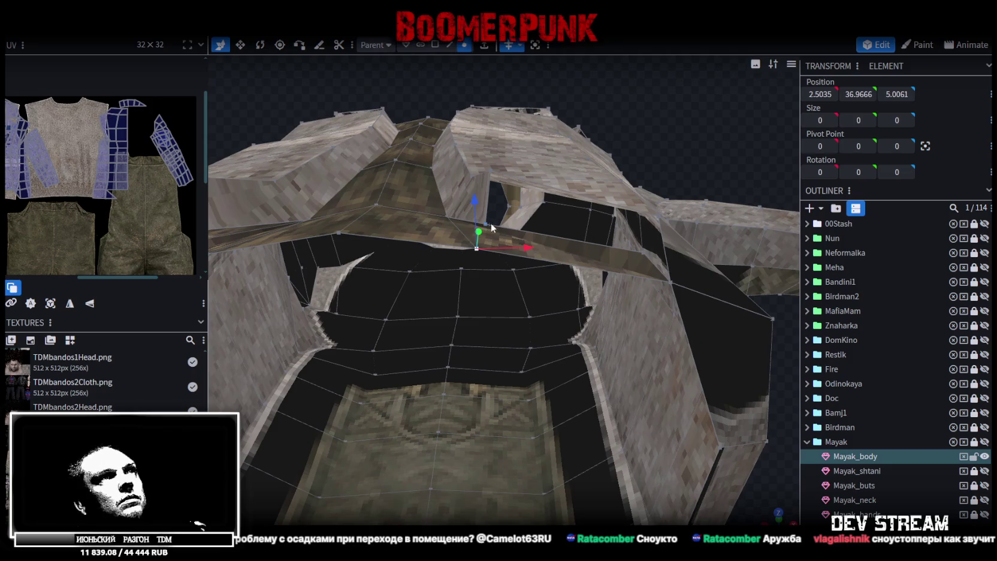
{"action": "left_click", "coordinate": [540, 256]}
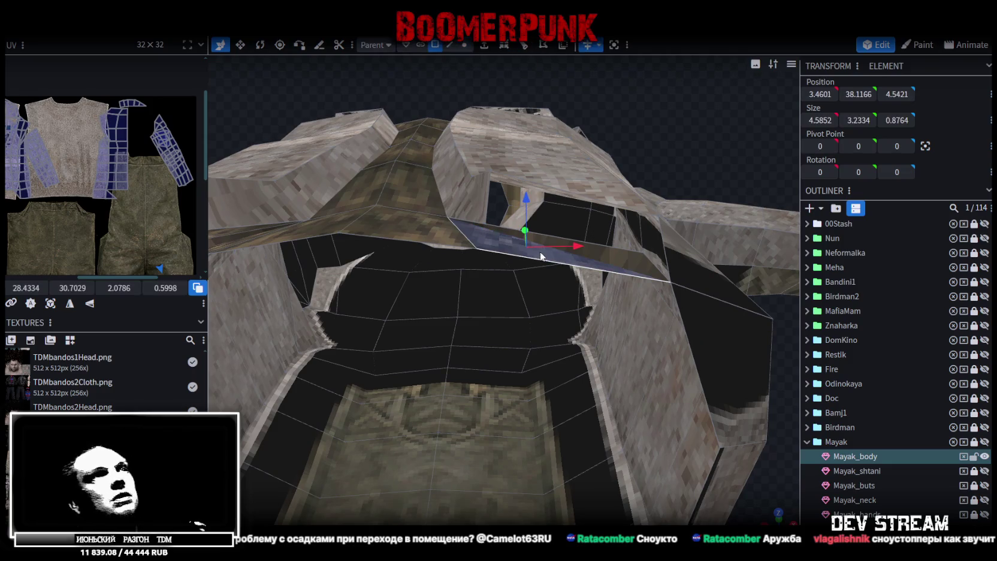
{"action": "left_click", "coordinate": [555, 246]}
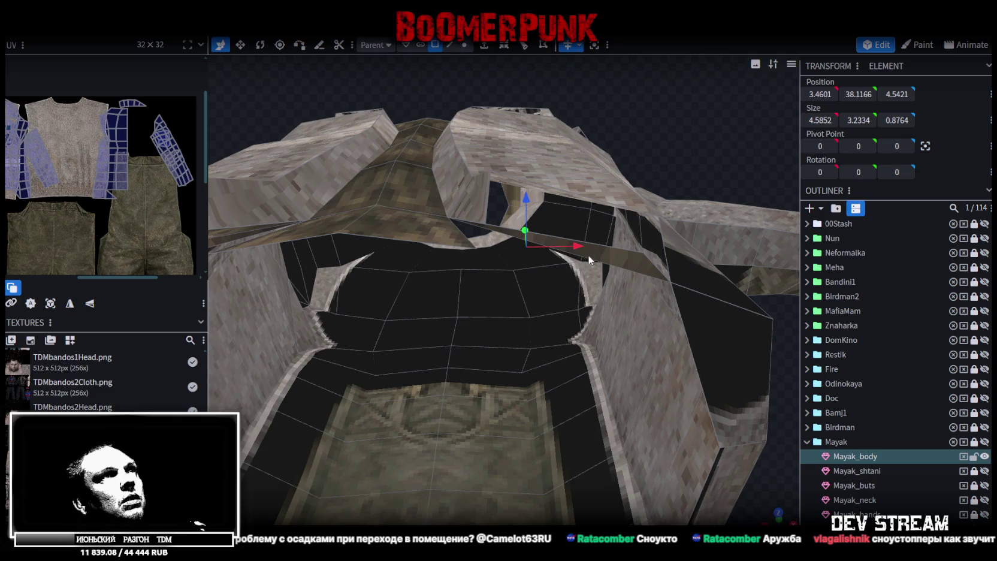
{"action": "left_click", "coordinate": [657, 274]}
{"action": "mouse_move", "coordinate": [727, 447]}
{"action": "left_mouse_down"}
{"action": "mouse_move", "coordinate": [708, 411]}
{"action": "mouse_move", "coordinate": [667, 450]}
{"action": "mouse_move", "coordinate": [730, 350]}
{"action": "mouse_move", "coordinate": [722, 345]}
{"action": "left_mouse_up"}
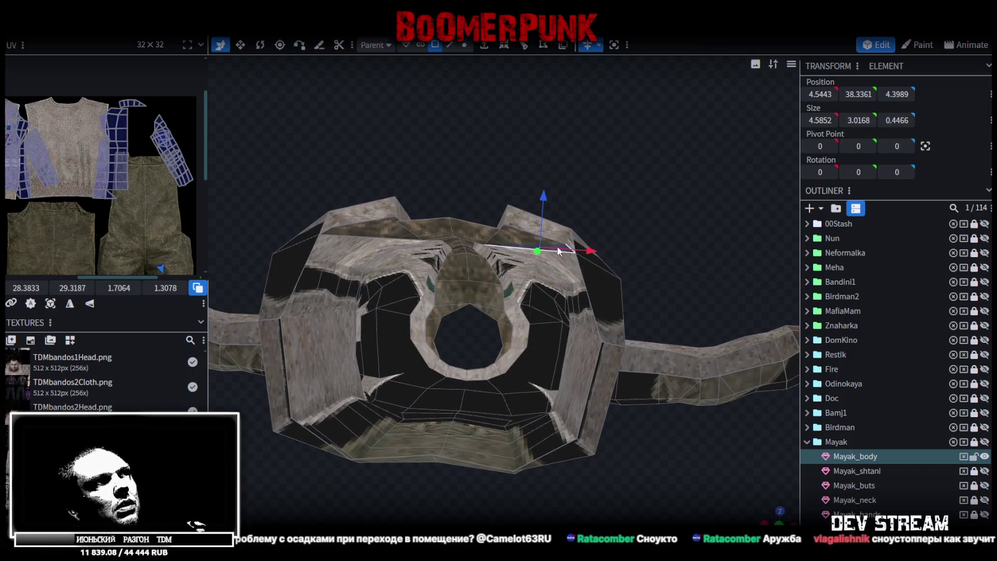
{"action": "left_click", "coordinate": [518, 233]}
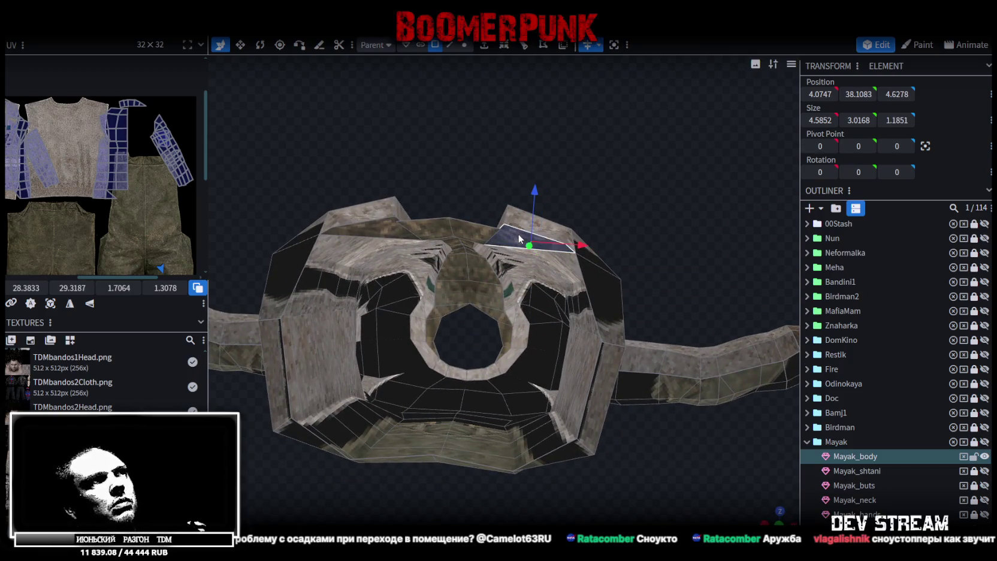
{"action": "left_click_drag", "start_coordinate": [682, 226], "coordinate": [683, 267]}
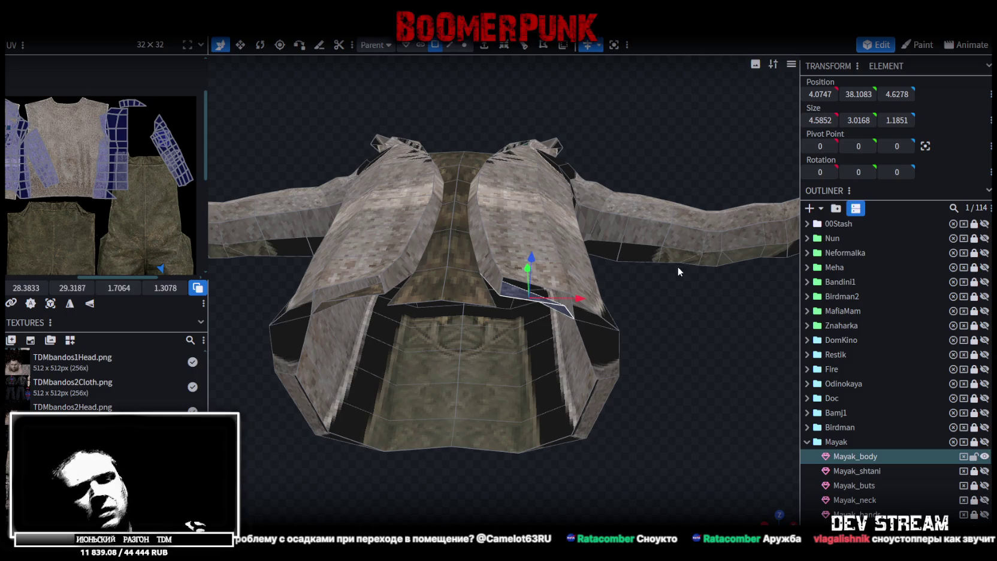
{"action": "left_click", "coordinate": [677, 266]}
{"action": "left_click_drag", "start_coordinate": [684, 325], "coordinate": [540, 80]}
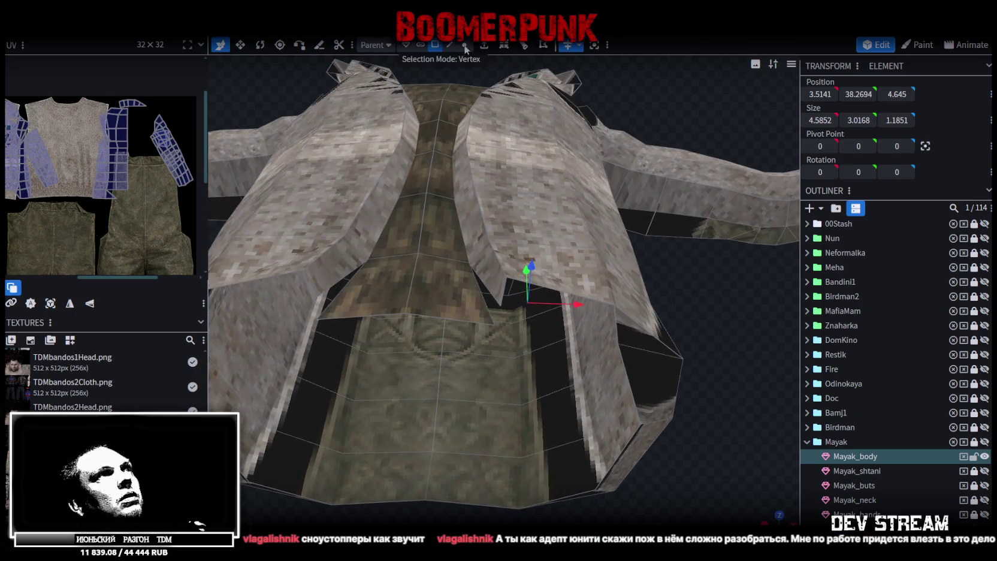
In vertex mode, merge the first stray vertex pair on the vest front with Merge All
{"action": "left_click", "coordinate": [466, 47]}
{"action": "scroll", "coordinate": [532, 316], "scroll_direction": "up", "scroll_amount": 3}
{"action": "left_click", "coordinate": [491, 333]}
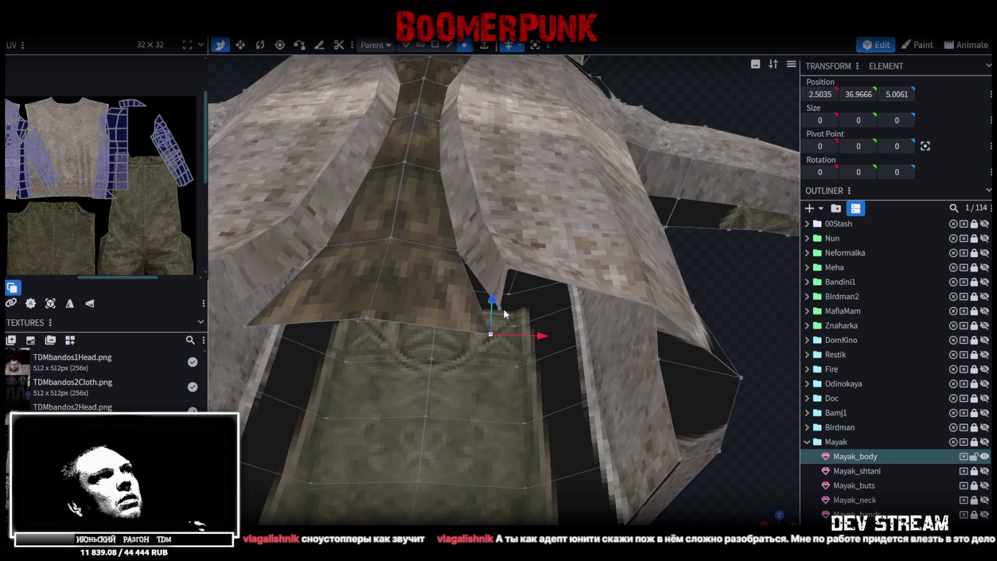
{"action": "right_click", "coordinate": [508, 271]}
{"action": "mouse_move", "coordinate": [576, 272]}
{"action": "left_click", "coordinate": [651, 272]}
Weld two vertices at the jacket's lower edge into one
{"action": "left_click_drag", "start_coordinate": [671, 288], "coordinate": [724, 288]}
{"action": "left_click_drag", "start_coordinate": [649, 282], "coordinate": [621, 283]}
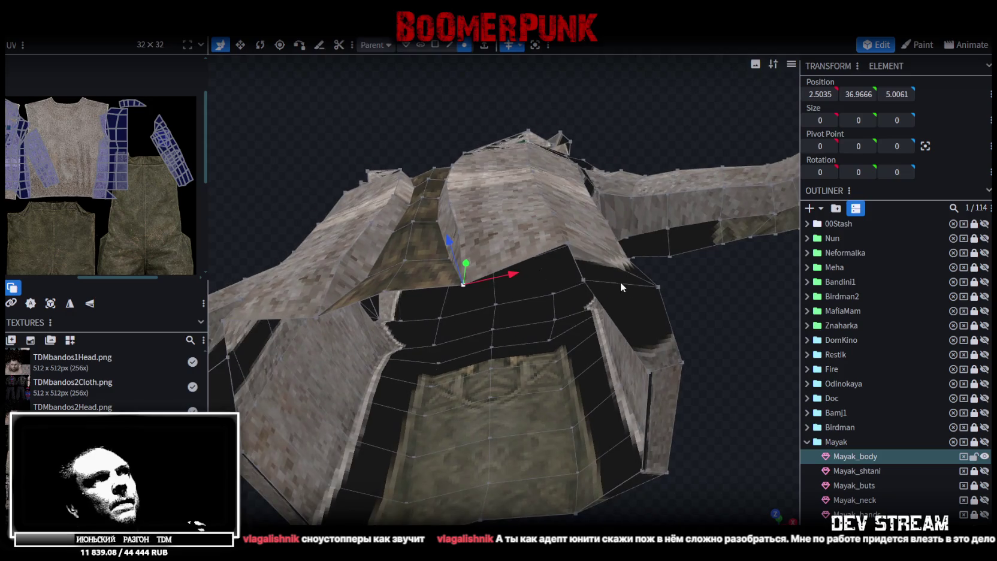
{"action": "left_click", "coordinate": [584, 279]}
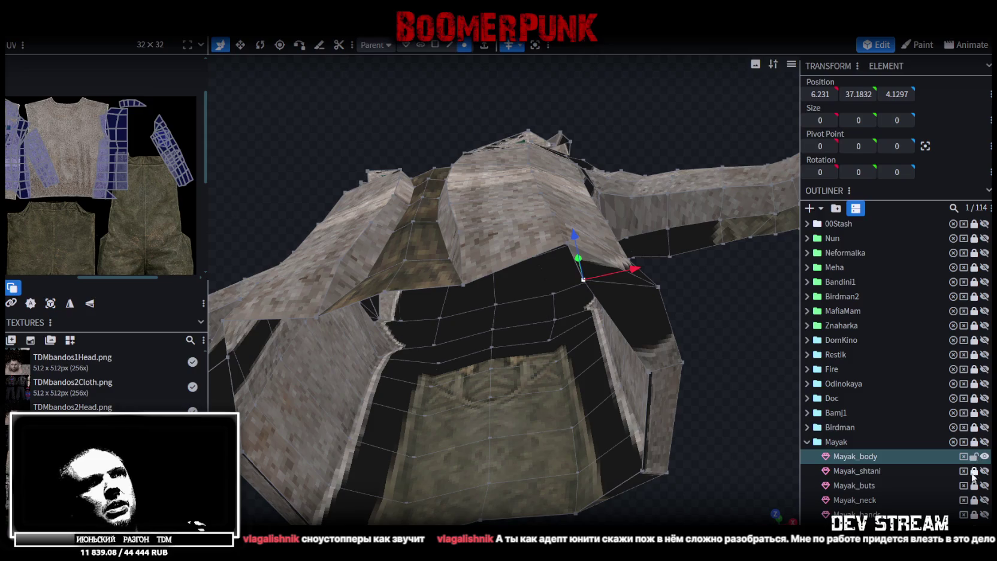
{"action": "scroll", "coordinate": [781, 348], "scroll_direction": "up", "scroll_amount": 8}
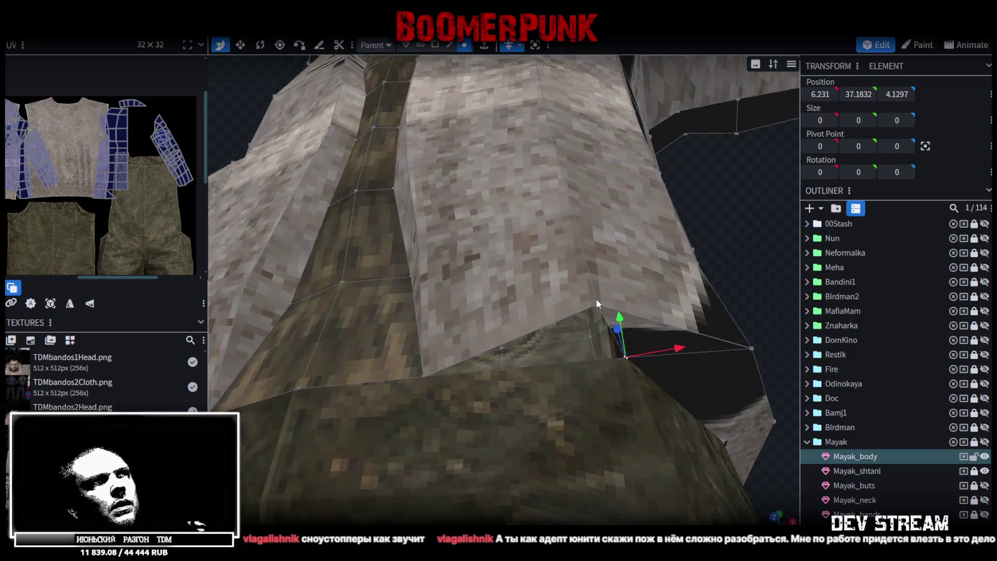
{"action": "left_click", "coordinate": [596, 303], "text": "shift"}
{"action": "right_click", "coordinate": [595, 303]}
{"action": "mouse_move", "coordinate": [639, 273]}
{"action": "left_click", "coordinate": [725, 275]}
{"action": "scroll", "coordinate": [716, 300], "scroll_direction": "down", "scroll_amount": 5}
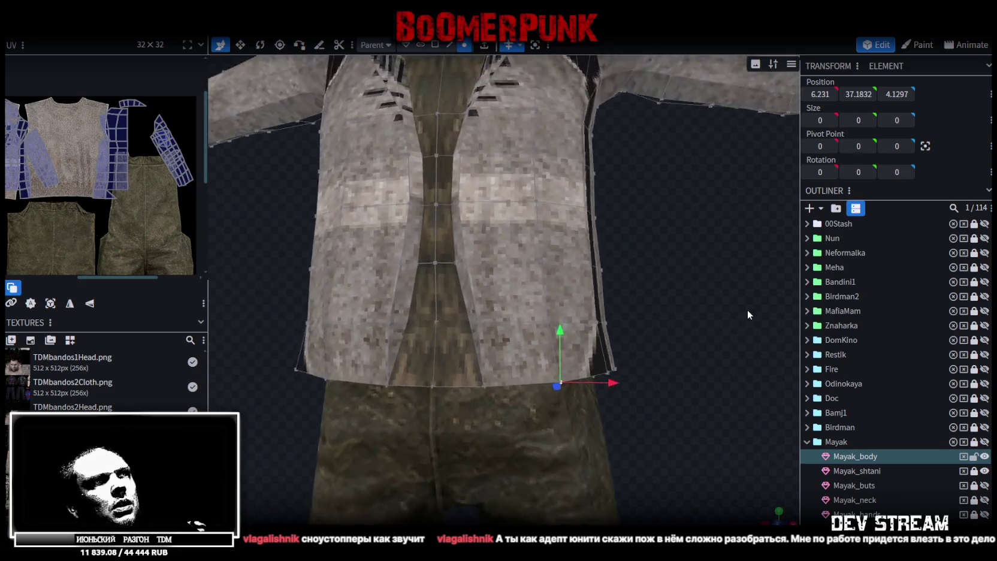
{"action": "scroll", "coordinate": [518, 300], "scroll_direction": "up", "scroll_amount": 5}
{"action": "scroll", "coordinate": [689, 306], "scroll_direction": "down", "scroll_amount": 5}
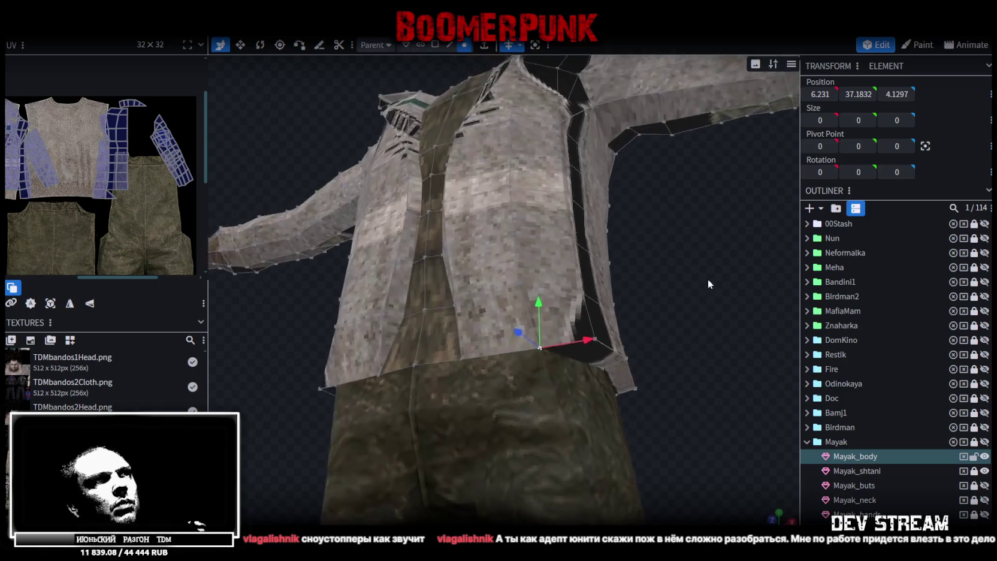
{"action": "scroll", "coordinate": [707, 297], "scroll_direction": "up", "scroll_amount": 5}
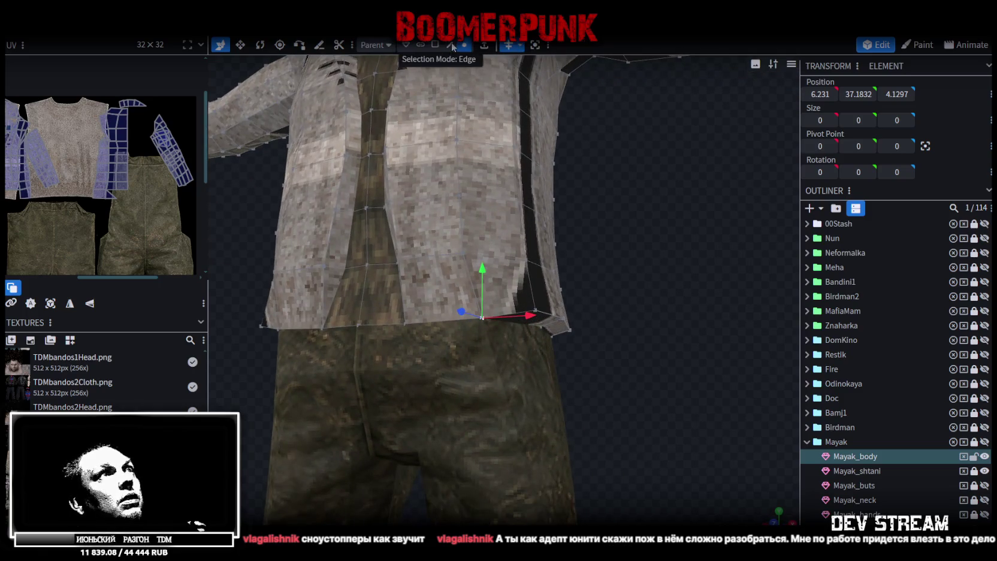
Raise the vest's bottom corner edge slightly and pull it inward along X
{"action": "left_click", "coordinate": [450, 45]}
{"action": "left_click", "coordinate": [577, 324]}
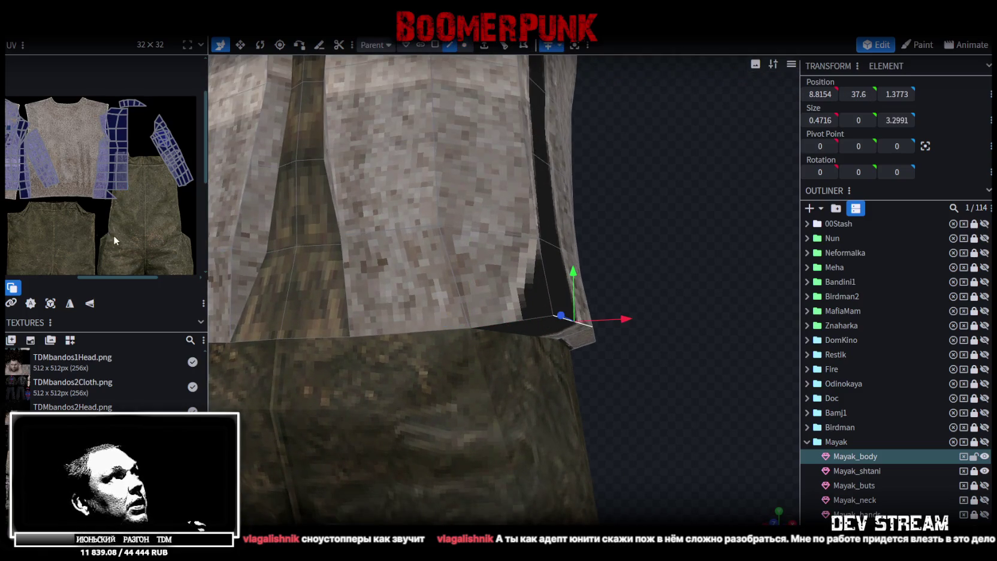
{"action": "mouse_move", "coordinate": [217, 163]}
{"action": "left_mouse_down"}
{"action": "mouse_move", "coordinate": [509, 290]}
{"action": "mouse_move", "coordinate": [282, 242]}
{"action": "left_mouse_up"}
{"action": "left_click", "coordinate": [491, 276]}
{"action": "mouse_move", "coordinate": [434, 282]}
{"action": "left_mouse_down"}
{"action": "mouse_move", "coordinate": [431, 265]}
{"action": "mouse_move", "coordinate": [377, 308]}
{"action": "mouse_move", "coordinate": [398, 315]}
{"action": "left_mouse_up"}
{"action": "mouse_move", "coordinate": [314, 280]}
{"action": "left_mouse_down"}
{"action": "mouse_move", "coordinate": [503, 295]}
{"action": "mouse_move", "coordinate": [581, 273]}
{"action": "mouse_move", "coordinate": [499, 283]}
{"action": "mouse_move", "coordinate": [637, 301]}
{"action": "left_mouse_up"}
{"action": "scroll", "coordinate": [630, 294], "scroll_direction": "up", "scroll_amount": 5}
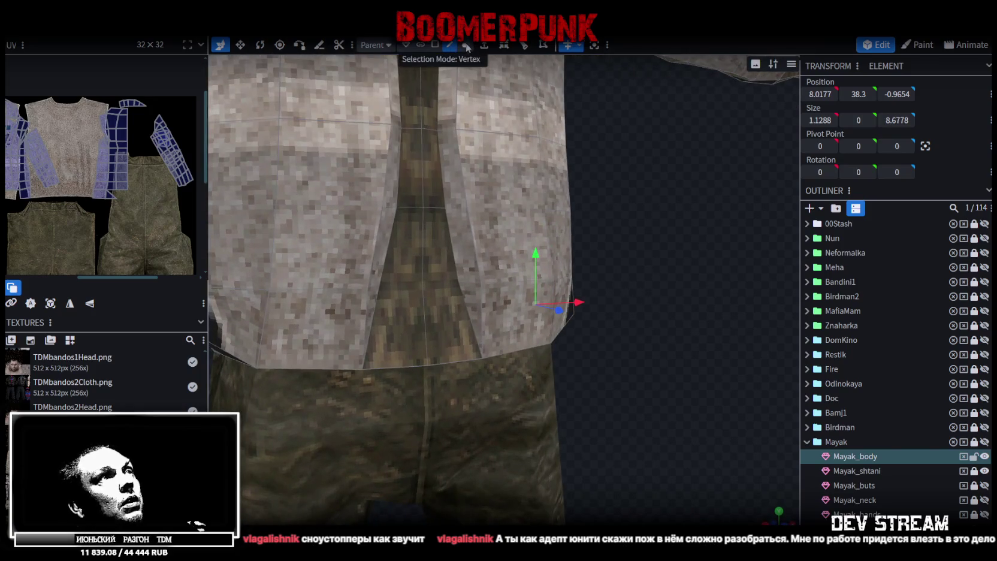
Merge stray vertex pairs on the vest's side and front
{"action": "left_click", "coordinate": [465, 45]}
{"action": "scroll", "coordinate": [467, 266], "scroll_direction": "up", "scroll_amount": 2}
{"action": "left_click", "coordinate": [428, 270]}
{"action": "mouse_move", "coordinate": [467, 279]}
{"action": "left_mouse_down"}
{"action": "mouse_move", "coordinate": [655, 339]}
{"action": "mouse_move", "coordinate": [663, 353]}
{"action": "mouse_move", "coordinate": [531, 340]}
{"action": "left_mouse_up"}
{"action": "right_click", "coordinate": [477, 350]}
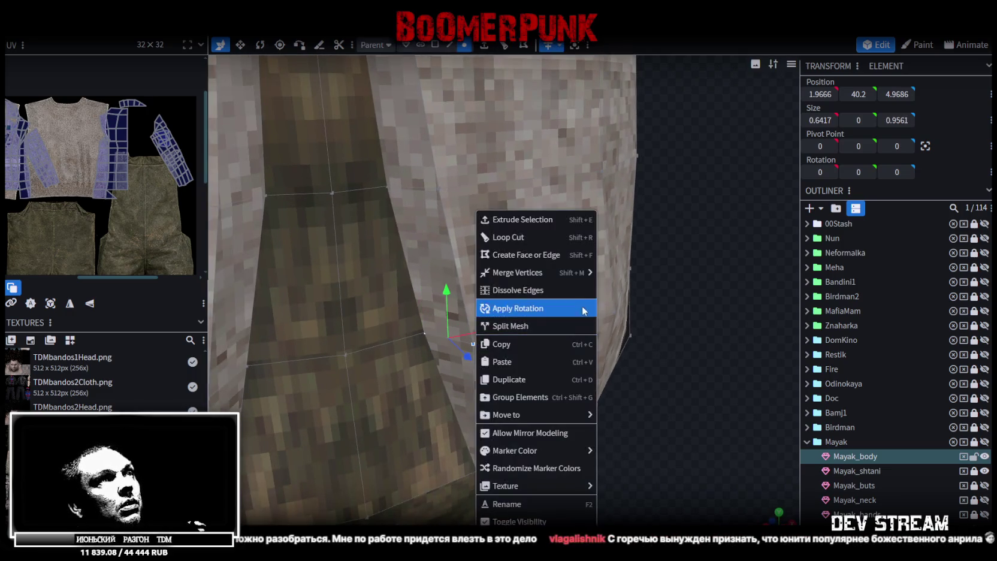
{"action": "mouse_move", "coordinate": [612, 291]}
{"action": "left_mouse_down"}
{"action": "mouse_move", "coordinate": [663, 354]}
{"action": "mouse_move", "coordinate": [384, 223]}
{"action": "left_mouse_up"}
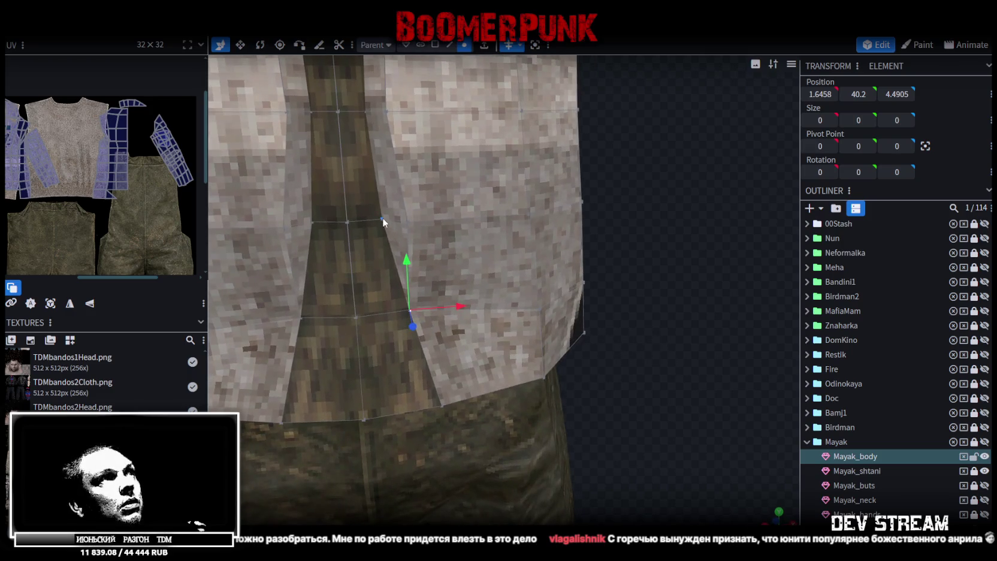
{"action": "right_click", "coordinate": [409, 226]}
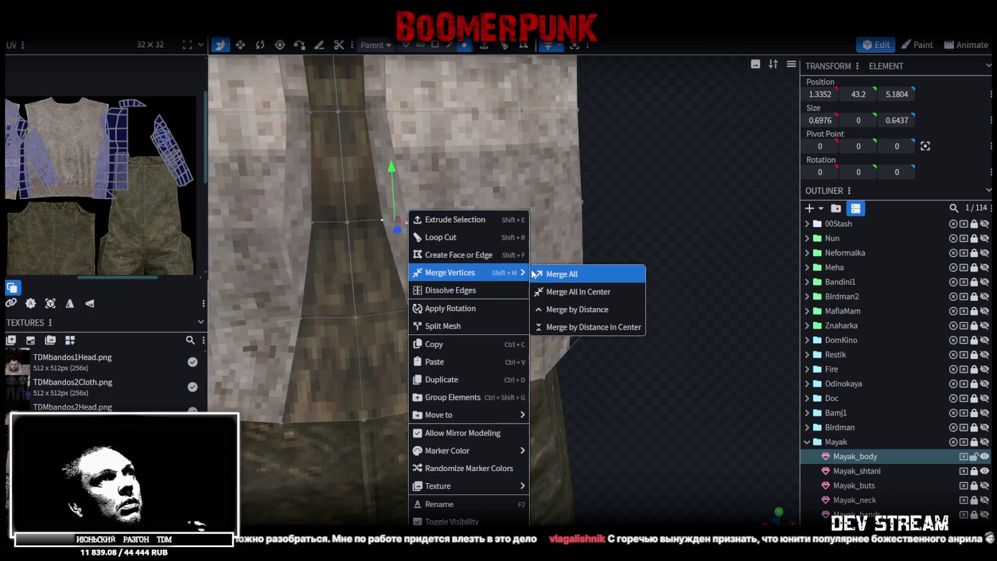
{"action": "left_click", "coordinate": [555, 271]}
{"action": "left_click_drag", "start_coordinate": [555, 271], "coordinate": [471, 318]}
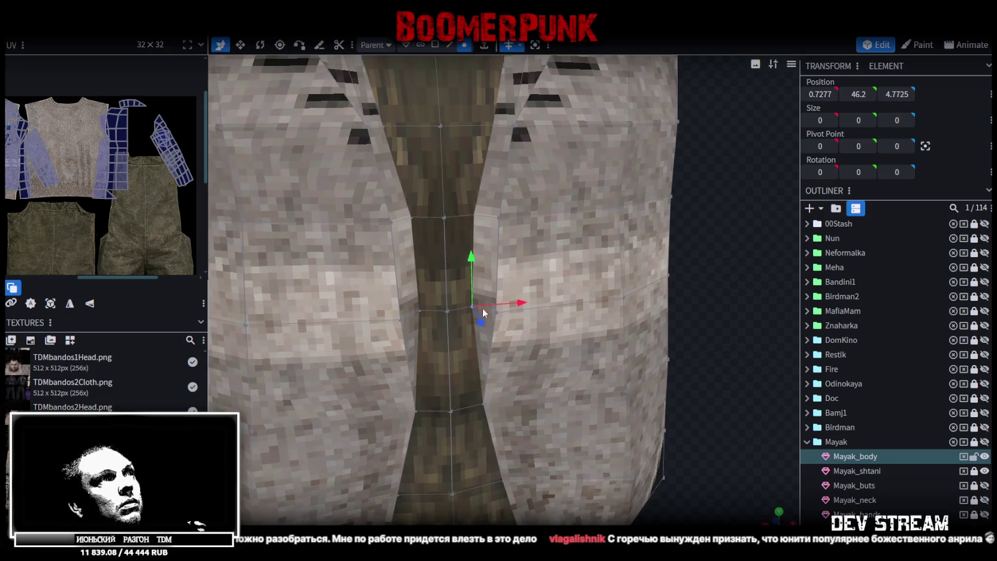
{"action": "right_click", "coordinate": [497, 316]}
{"action": "mouse_move", "coordinate": [512, 270]}
{"action": "left_click", "coordinate": [666, 270]}
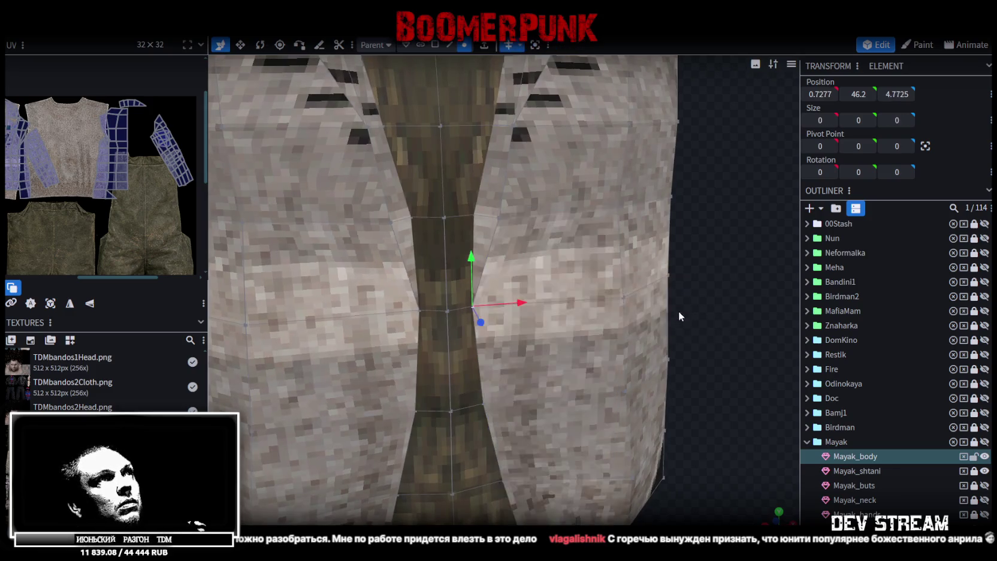
Weld the remaining paired vertices along the vest toward the shoulder
{"action": "left_click_drag", "start_coordinate": [673, 307], "coordinate": [545, 372]}
{"action": "right_click", "coordinate": [515, 390]}
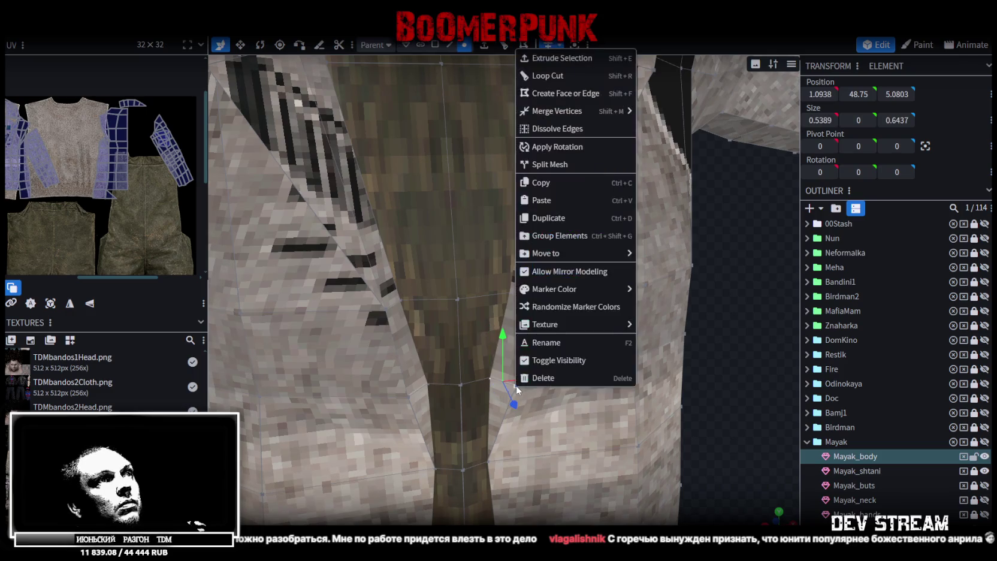
{"action": "mouse_move", "coordinate": [557, 111]}
{"action": "left_click", "coordinate": [649, 149]}
{"action": "left_click_drag", "start_coordinate": [650, 240], "coordinate": [634, 337]}
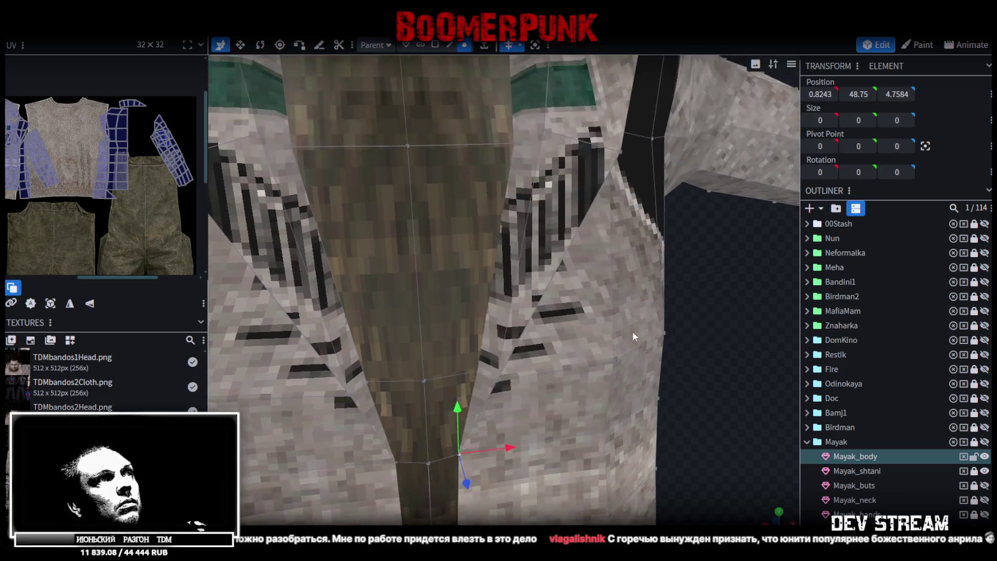
{"action": "left_click", "coordinate": [495, 385], "text": "shift"}
{"action": "right_click", "coordinate": [496, 385]}
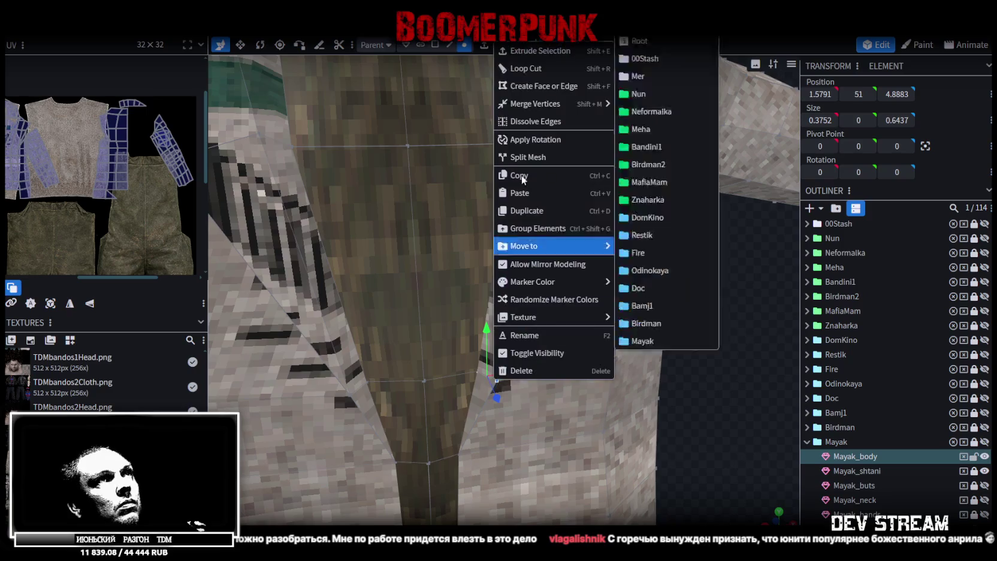
{"action": "mouse_move", "coordinate": [564, 103]}
{"action": "left_click", "coordinate": [643, 107]}
{"action": "mouse_move", "coordinate": [644, 180]}
{"action": "left_mouse_down"}
{"action": "mouse_move", "coordinate": [623, 296]}
{"action": "mouse_move", "coordinate": [603, 307]}
{"action": "mouse_move", "coordinate": [684, 342]}
{"action": "left_mouse_up"}
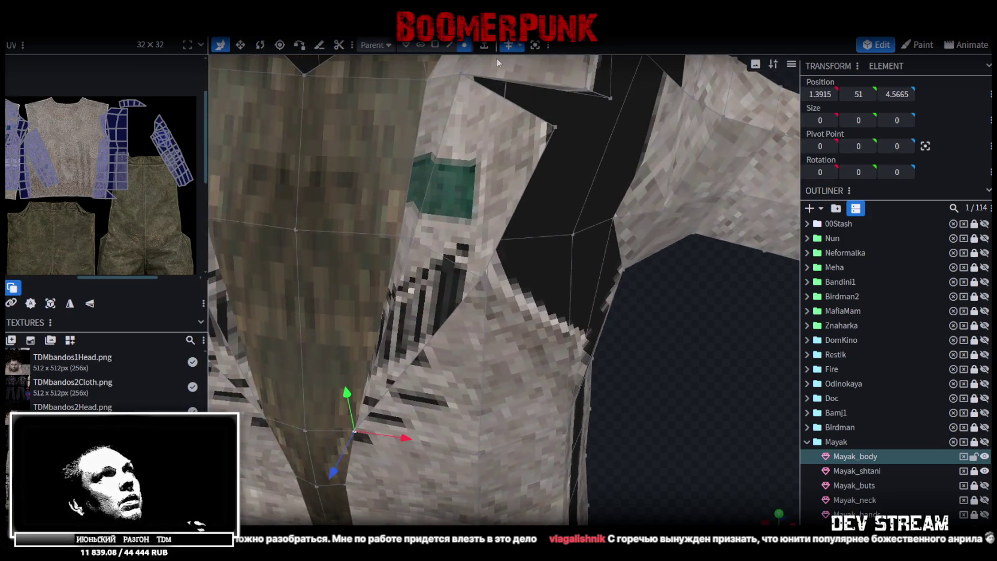
Delete two shoulder faces and cycle the viewport shading to check the result
{"action": "left_click", "coordinate": [436, 44]}
{"action": "left_click", "coordinate": [414, 335]}
{"action": "left_click", "coordinate": [508, 212], "text": "shift"}
{"action": "key", "text": "Delete"}
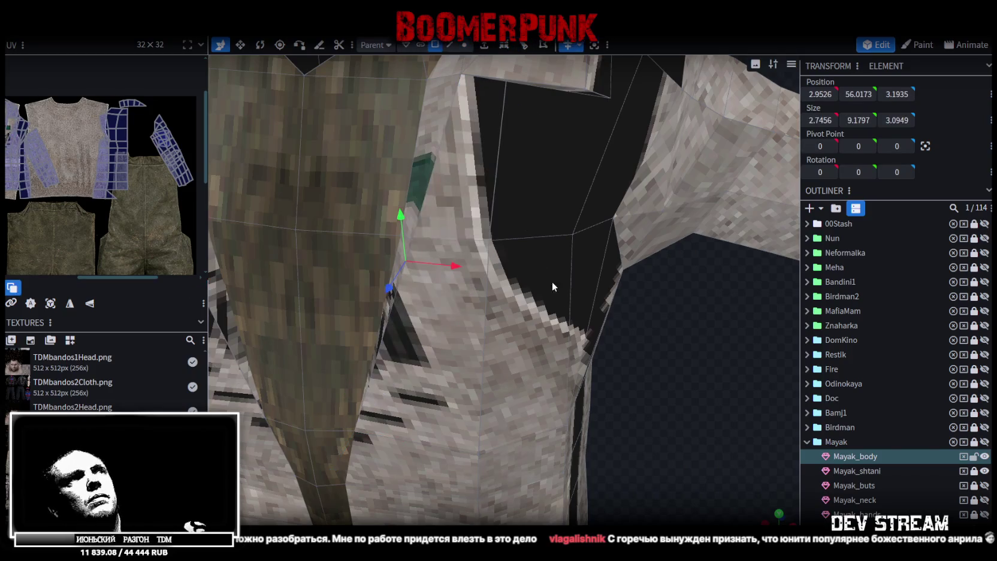
{"action": "key", "text": "z"}
{"action": "key", "text": "z"}
{"action": "key", "text": "z"}
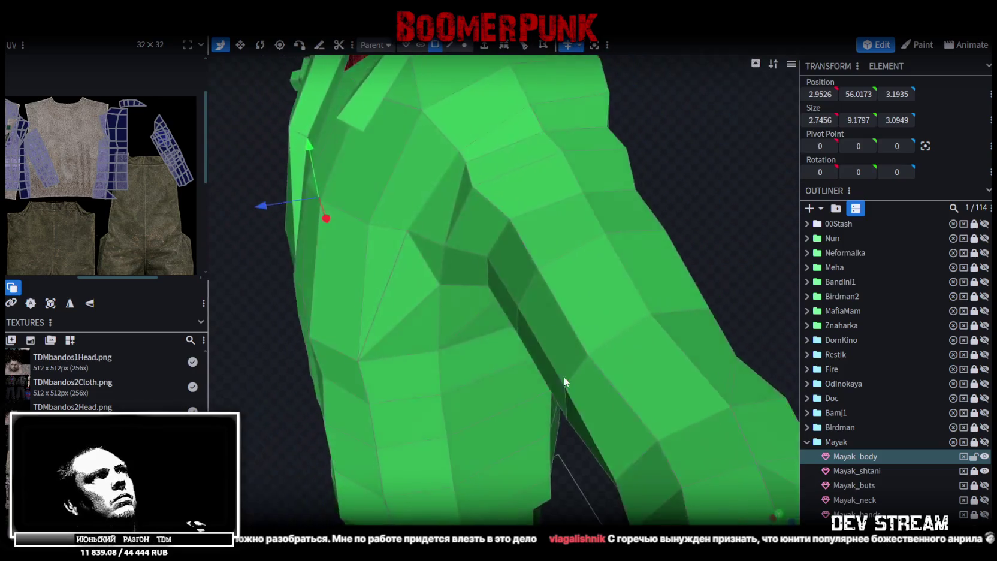
{"action": "key", "text": "z"}
{"action": "mouse_move", "coordinate": [532, 376]}
{"action": "left_mouse_down"}
{"action": "mouse_move", "coordinate": [646, 326]}
{"action": "mouse_move", "coordinate": [626, 430]}
{"action": "left_mouse_up"}
{"action": "key", "text": "z"}
{"action": "key", "text": "z"}
{"action": "key", "text": "z"}
{"action": "key", "text": "z"}
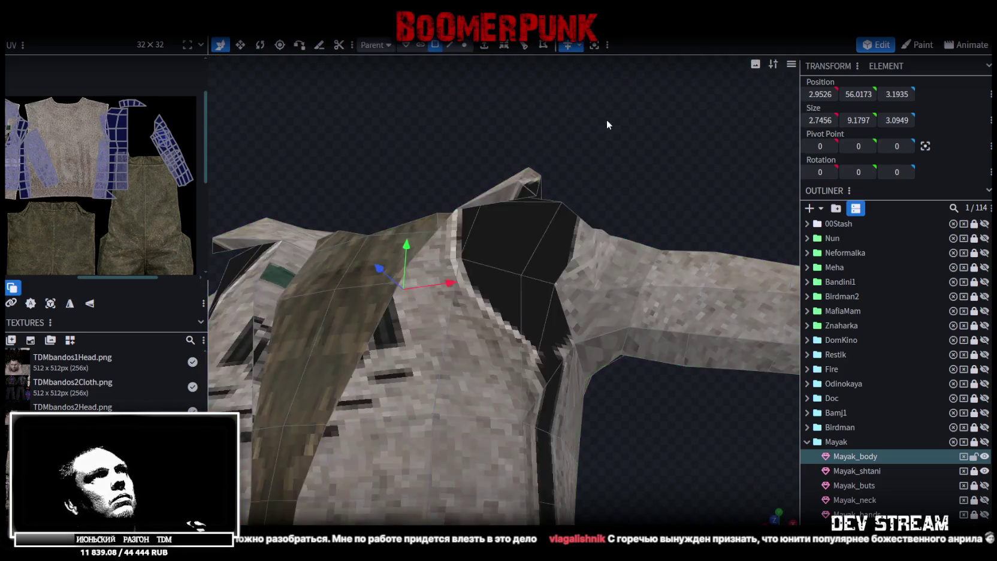
{"action": "key", "text": "z"}
{"action": "key", "text": "z"}
{"action": "key", "text": "z"}
Box-select the top shoulder faces and refine the torso face selection
{"action": "mouse_move", "coordinate": [593, 175]}
{"action": "left_mouse_down"}
{"action": "mouse_move", "coordinate": [611, 151]}
{"action": "mouse_move", "coordinate": [530, 231]}
{"action": "left_mouse_up"}
{"action": "mouse_move", "coordinate": [554, 199]}
{"action": "left_mouse_down"}
{"action": "mouse_move", "coordinate": [585, 226]}
{"action": "mouse_move", "coordinate": [586, 212]}
{"action": "mouse_move", "coordinate": [672, 163]}
{"action": "mouse_move", "coordinate": [480, 134]}
{"action": "mouse_move", "coordinate": [565, 147]}
{"action": "mouse_move", "coordinate": [549, 117]}
{"action": "mouse_move", "coordinate": [643, 151]}
{"action": "mouse_move", "coordinate": [440, 110]}
{"action": "mouse_move", "coordinate": [651, 130]}
{"action": "mouse_move", "coordinate": [615, 123]}
{"action": "left_mouse_up"}
{"action": "mouse_move", "coordinate": [530, 163]}
{"action": "left_mouse_down"}
{"action": "mouse_move", "coordinate": [712, 215]}
{"action": "mouse_move", "coordinate": [599, 179]}
{"action": "mouse_move", "coordinate": [779, 174]}
{"action": "left_mouse_up"}
{"action": "mouse_move", "coordinate": [720, 186]}
{"action": "left_mouse_down"}
{"action": "mouse_move", "coordinate": [517, 221]}
{"action": "mouse_move", "coordinate": [415, 180]}
{"action": "mouse_move", "coordinate": [350, 122]}
{"action": "mouse_move", "coordinate": [443, 90]}
{"action": "mouse_move", "coordinate": [662, 239]}
{"action": "mouse_move", "coordinate": [663, 247]}
{"action": "mouse_move", "coordinate": [528, 282]}
{"action": "mouse_move", "coordinate": [715, 263]}
{"action": "mouse_move", "coordinate": [790, 274]}
{"action": "mouse_move", "coordinate": [602, 200]}
{"action": "mouse_move", "coordinate": [620, 237]}
{"action": "mouse_move", "coordinate": [737, 237]}
{"action": "mouse_move", "coordinate": [618, 246]}
{"action": "mouse_move", "coordinate": [635, 152]}
{"action": "mouse_move", "coordinate": [661, 377]}
{"action": "mouse_move", "coordinate": [691, 282]}
{"action": "mouse_move", "coordinate": [693, 320]}
{"action": "left_mouse_up"}
{"action": "left_click", "coordinate": [573, 139]}
{"action": "left_click", "coordinate": [528, 282]}
{"action": "left_click", "coordinate": [707, 199]}
Merge two vertex pairs on the torso near the collar
{"action": "scroll", "coordinate": [556, 113], "scroll_direction": "up", "scroll_amount": 3}
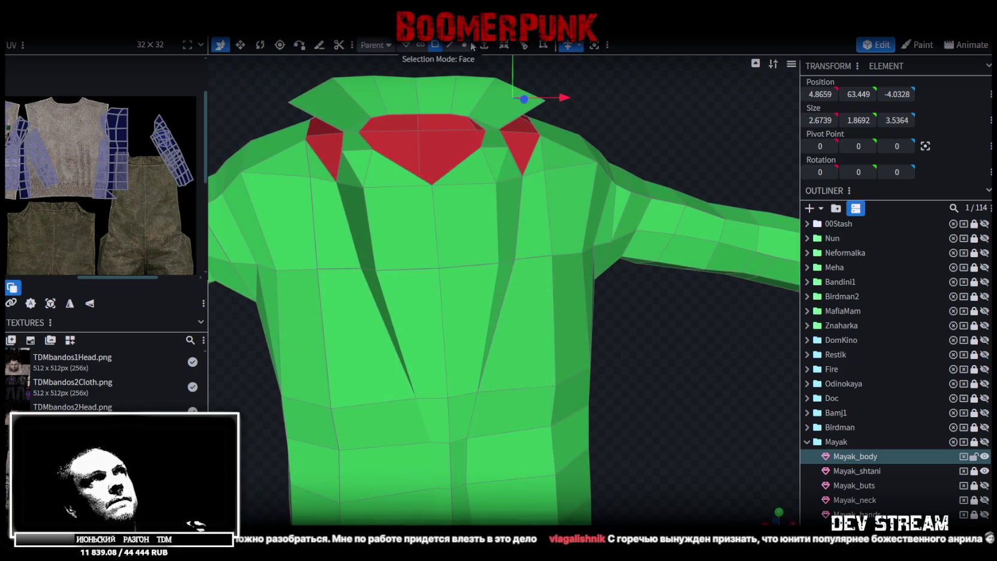
{"action": "left_click", "coordinate": [464, 45]}
{"action": "scroll", "coordinate": [514, 228], "scroll_direction": "up", "scroll_amount": 2}
{"action": "left_click", "coordinate": [499, 254]}
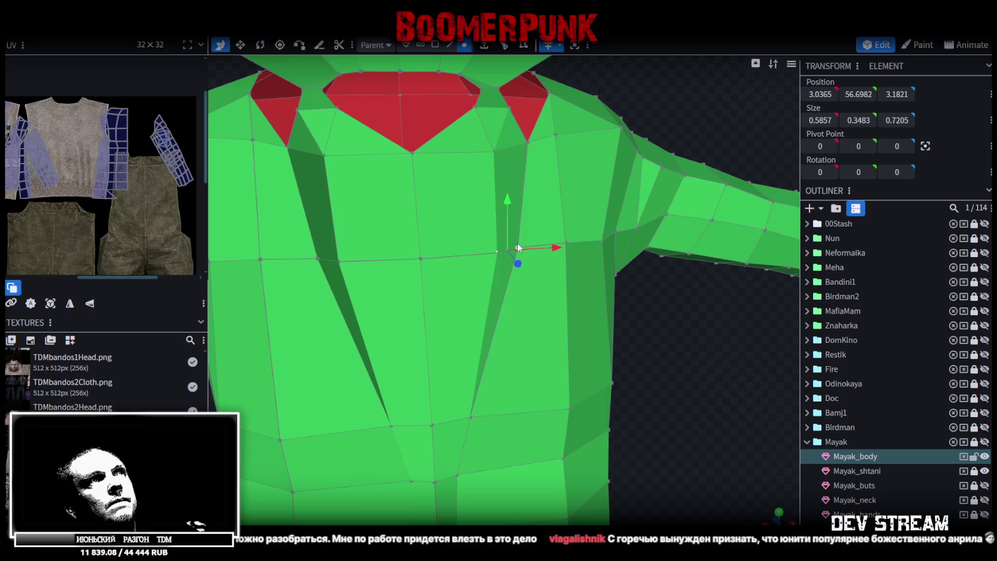
{"action": "right_click", "coordinate": [517, 247]}
{"action": "mouse_move", "coordinate": [626, 275]}
{"action": "left_click", "coordinate": [667, 274]}
{"action": "left_click_drag", "start_coordinate": [662, 204], "coordinate": [546, 288]}
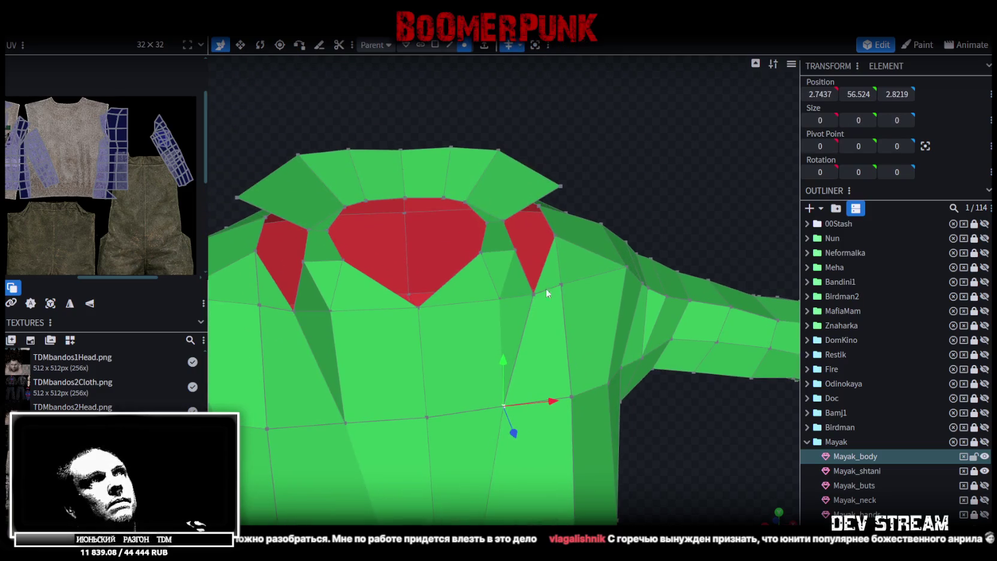
{"action": "left_click", "coordinate": [533, 293], "text": "shift"}
{"action": "right_click", "coordinate": [533, 293]}
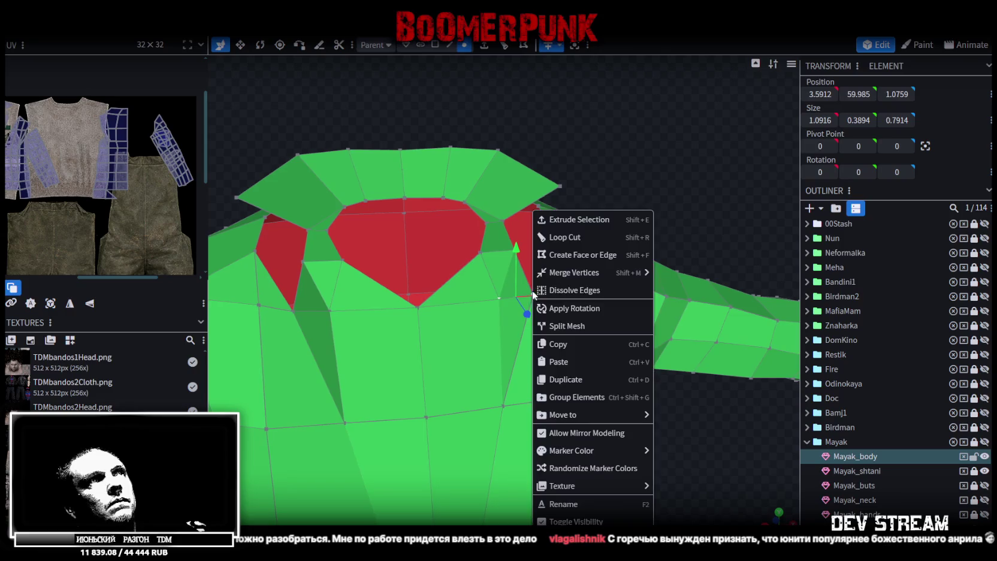
{"action": "mouse_move", "coordinate": [600, 273]}
{"action": "left_click", "coordinate": [672, 275]}
Weld the two neck-corner vertices together
{"action": "scroll", "coordinate": [642, 194], "scroll_direction": "up", "scroll_amount": 3}
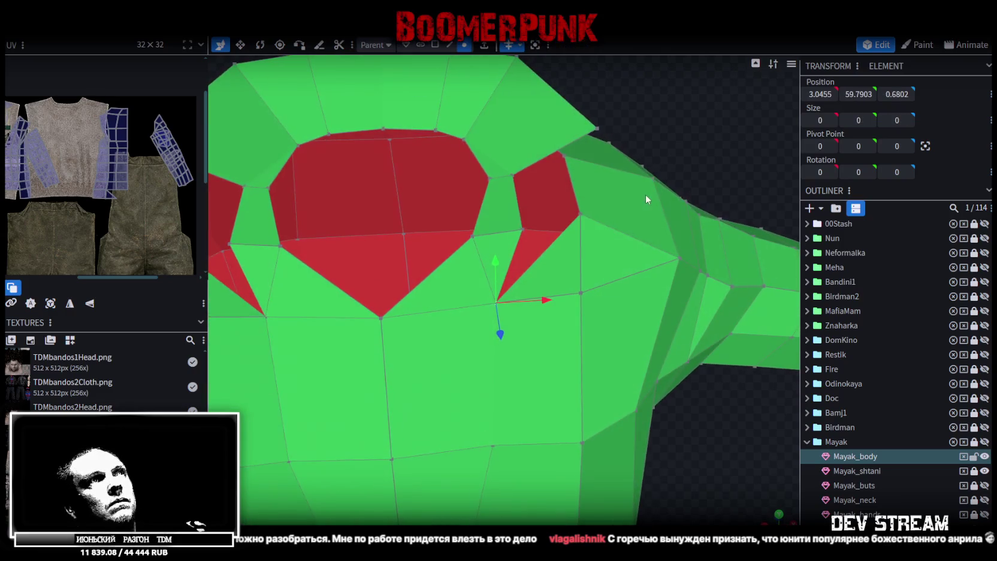
{"action": "left_click", "coordinate": [522, 230]}
{"action": "left_click", "coordinate": [581, 214], "text": "shift"}
{"action": "right_click", "coordinate": [580, 214]}
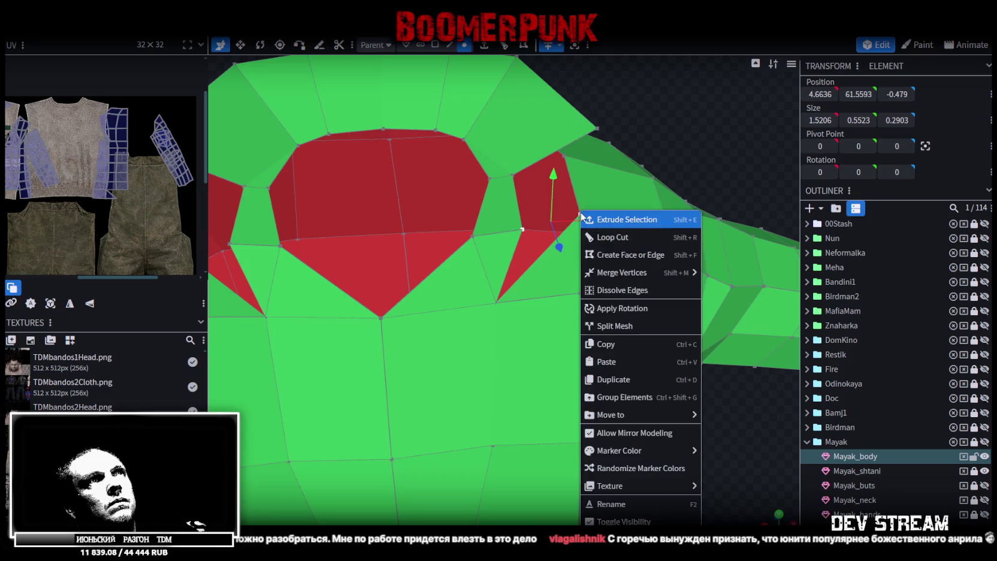
{"action": "left_click", "coordinate": [581, 214]}
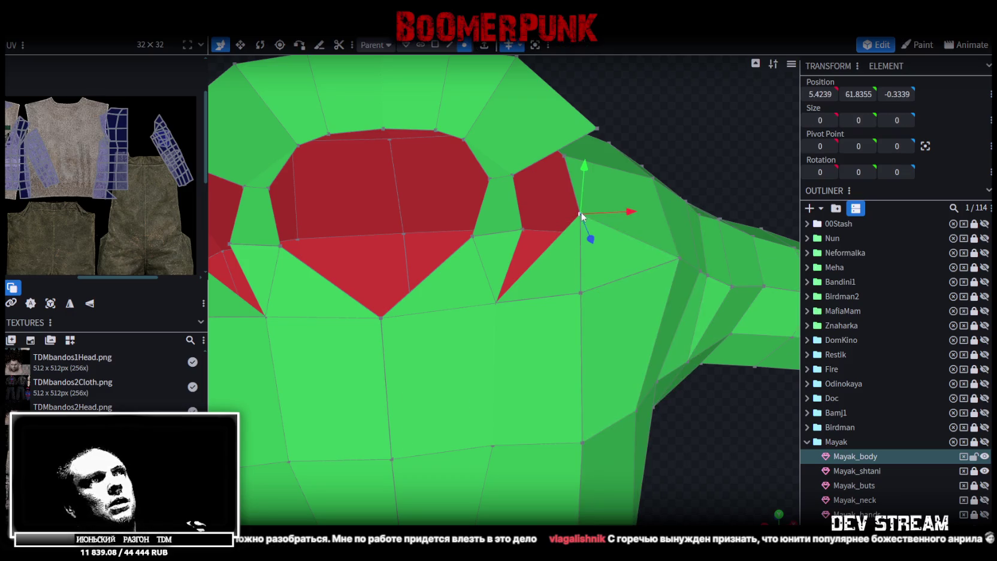
{"action": "left_click", "coordinate": [522, 230], "text": "shift"}
{"action": "right_click", "coordinate": [522, 230]}
{"action": "mouse_move", "coordinate": [606, 276]}
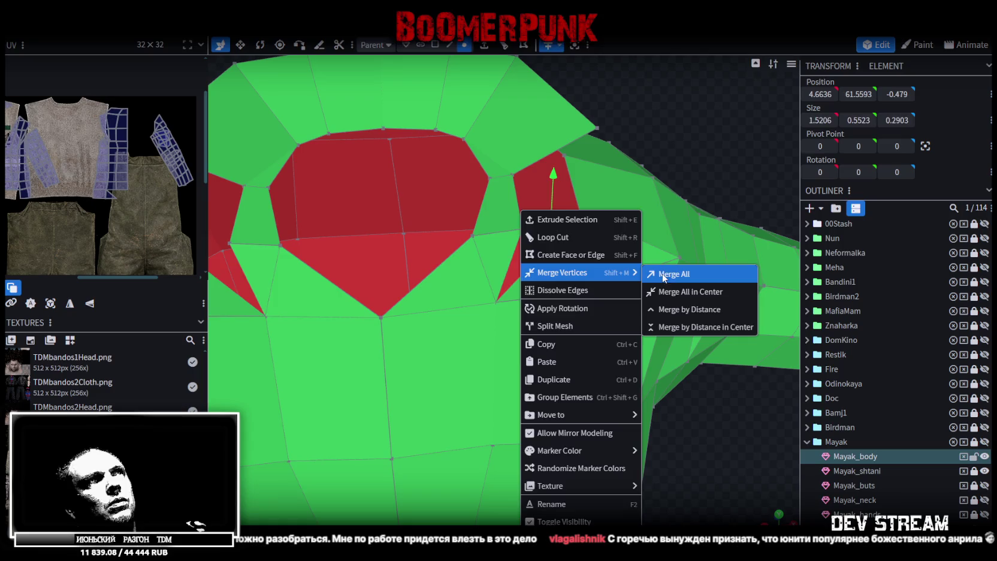
{"action": "left_click", "coordinate": [650, 275]}
Merge more collar vertices along the neck edge
{"action": "left_click_drag", "start_coordinate": [649, 132], "coordinate": [615, 177]}
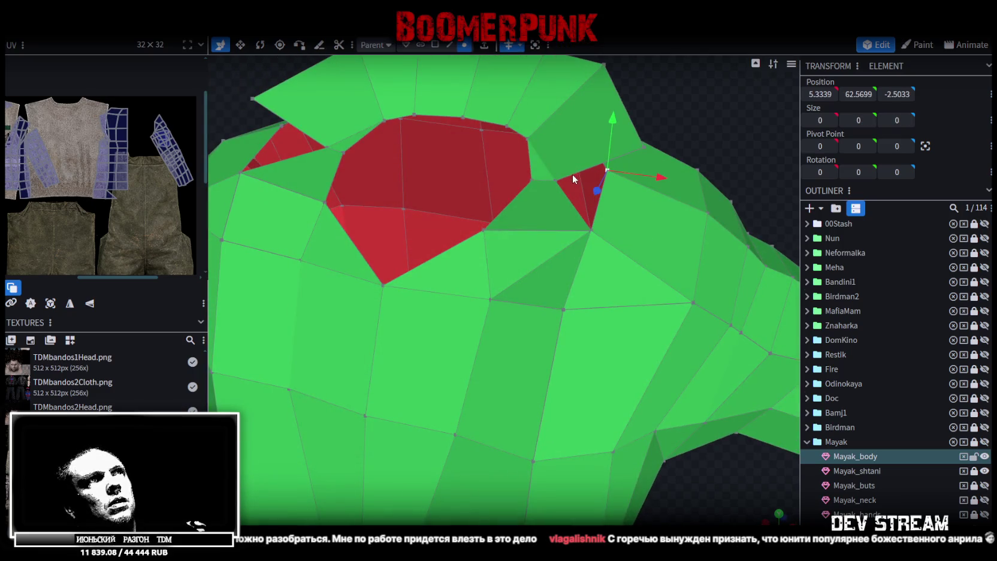
{"action": "left_click", "coordinate": [556, 180], "text": "shift"}
{"action": "right_click", "coordinate": [642, 149]}
{"action": "mouse_move", "coordinate": [689, 226]}
{"action": "left_click", "coordinate": [798, 226]}
{"action": "mouse_move", "coordinate": [717, 134]}
{"action": "left_mouse_down"}
{"action": "mouse_move", "coordinate": [590, 115]}
{"action": "mouse_move", "coordinate": [679, 214]}
{"action": "left_mouse_up"}
{"action": "left_click", "coordinate": [542, 191]}
{"action": "left_click", "coordinate": [569, 156]}
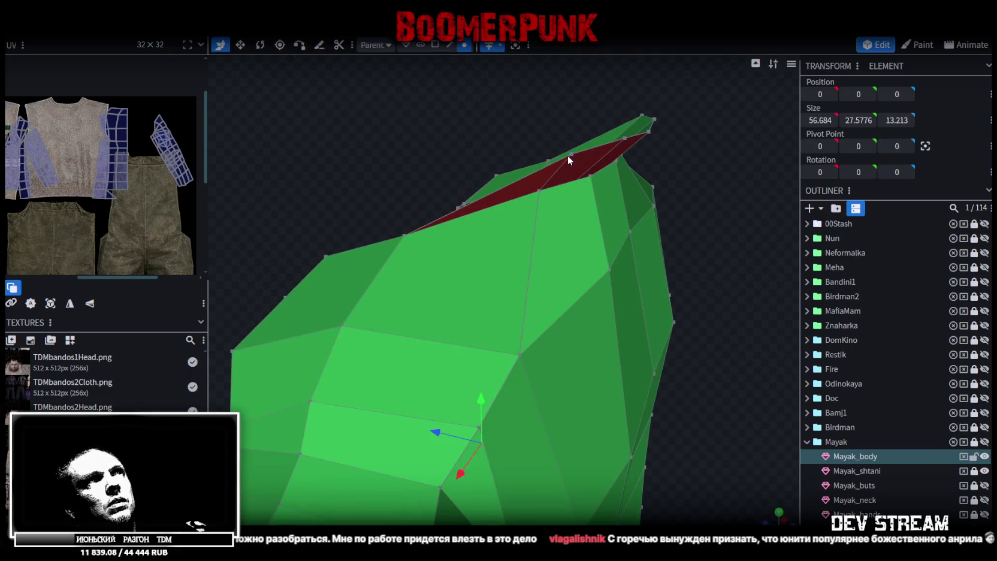
{"action": "left_click", "coordinate": [540, 190]}
{"action": "right_click", "coordinate": [573, 153]}
{"action": "mouse_move", "coordinate": [612, 216]}
{"action": "left_click", "coordinate": [714, 214]}
Flatten the red peak by merging its corner vertices
{"action": "mouse_move", "coordinate": [715, 214]}
{"action": "left_mouse_down"}
{"action": "mouse_move", "coordinate": [607, 216]}
{"action": "mouse_move", "coordinate": [549, 184]}
{"action": "left_mouse_up"}
{"action": "left_click", "coordinate": [533, 145]}
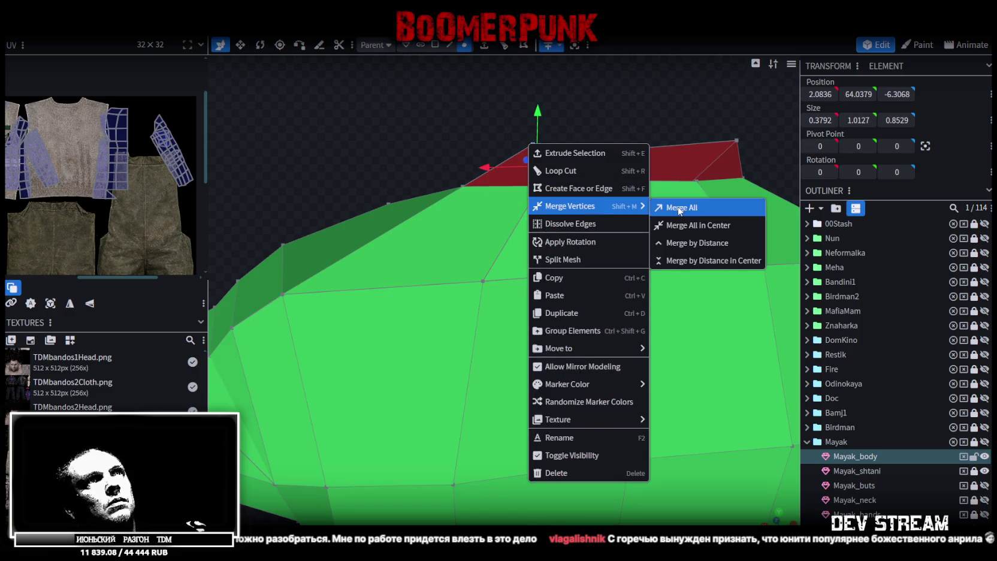
{"action": "left_click", "coordinate": [690, 207]}
{"action": "right_click", "coordinate": [637, 152]}
{"action": "mouse_move", "coordinate": [670, 213]}
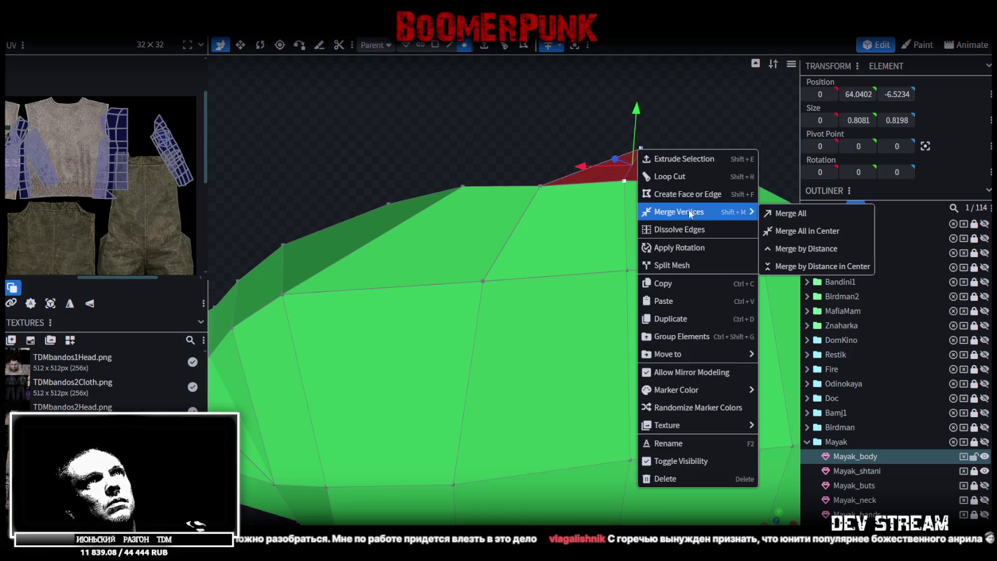
{"action": "left_click", "coordinate": [783, 214]}
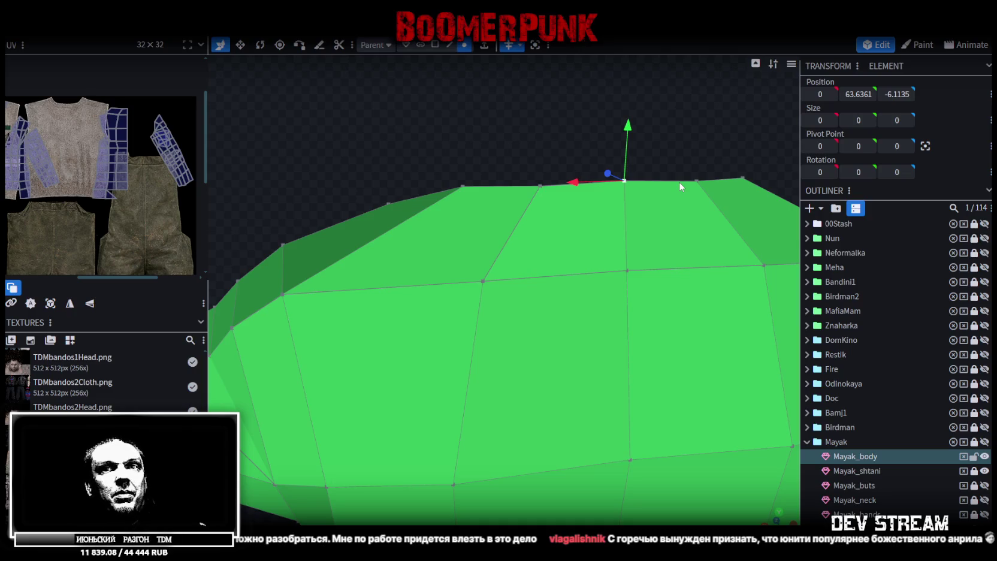
Orbit around the jacket to inspect the neck opening, then pick a chest vertex
{"action": "mouse_move", "coordinate": [482, 96]}
{"action": "left_mouse_down"}
{"action": "mouse_move", "coordinate": [631, 168]}
{"action": "mouse_move", "coordinate": [711, 143]}
{"action": "mouse_move", "coordinate": [682, 169]}
{"action": "mouse_move", "coordinate": [568, 143]}
{"action": "mouse_move", "coordinate": [637, 142]}
{"action": "left_mouse_up"}
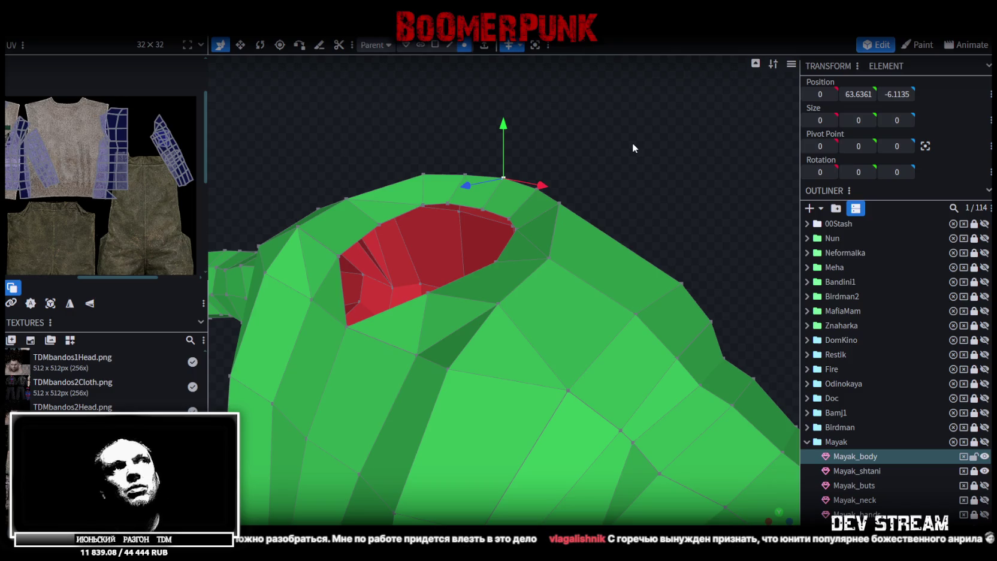
{"action": "left_click_drag", "start_coordinate": [480, 221], "coordinate": [594, 321]}
{"action": "mouse_move", "coordinate": [617, 270]}
{"action": "left_mouse_down"}
{"action": "mouse_move", "coordinate": [627, 357]}
{"action": "mouse_move", "coordinate": [554, 350]}
{"action": "mouse_move", "coordinate": [651, 325]}
{"action": "mouse_move", "coordinate": [657, 232]}
{"action": "mouse_move", "coordinate": [670, 352]}
{"action": "mouse_move", "coordinate": [589, 293]}
{"action": "left_mouse_up"}
{"action": "left_click", "coordinate": [464, 222]}
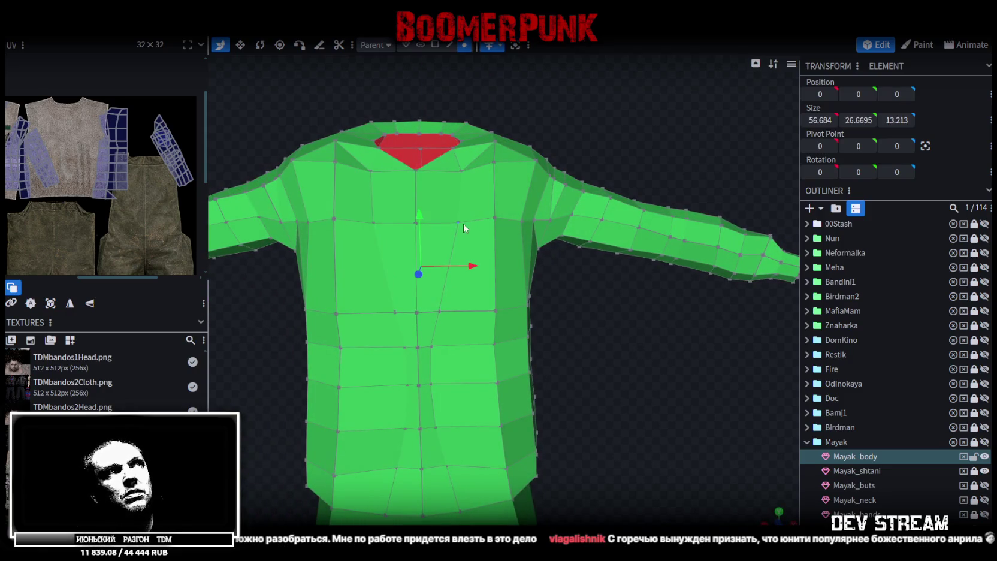
Select the vertical chest vertex chain and set its Size X to 0 to line it up
{"action": "left_click_drag", "start_coordinate": [509, 225], "coordinate": [507, 223]}
{"action": "left_click", "coordinate": [824, 94]}
{"action": "left_click", "coordinate": [441, 311]}
{"action": "left_click", "coordinate": [431, 347], "text": "shift"}
{"action": "left_click", "coordinate": [432, 384], "text": "shift"}
{"action": "left_click", "coordinate": [436, 426], "text": "shift"}
{"action": "left_click", "coordinate": [447, 465], "text": "shift"}
{"action": "left_click_drag", "start_coordinate": [683, 397], "coordinate": [756, 181]}
{"action": "left_click", "coordinate": [820, 120]}
{"action": "type", "text": "0"}
{"action": "key", "text": "Return"}
Select five collar vertices and lower them slightly
{"action": "mouse_move", "coordinate": [646, 344]}
{"action": "left_mouse_down"}
{"action": "mouse_move", "coordinate": [654, 267]}
{"action": "mouse_move", "coordinate": [610, 349]}
{"action": "mouse_move", "coordinate": [639, 352]}
{"action": "mouse_move", "coordinate": [548, 366]}
{"action": "mouse_move", "coordinate": [559, 384]}
{"action": "mouse_move", "coordinate": [646, 173]}
{"action": "mouse_move", "coordinate": [592, 137]}
{"action": "mouse_move", "coordinate": [688, 191]}
{"action": "mouse_move", "coordinate": [542, 243]}
{"action": "left_mouse_up"}
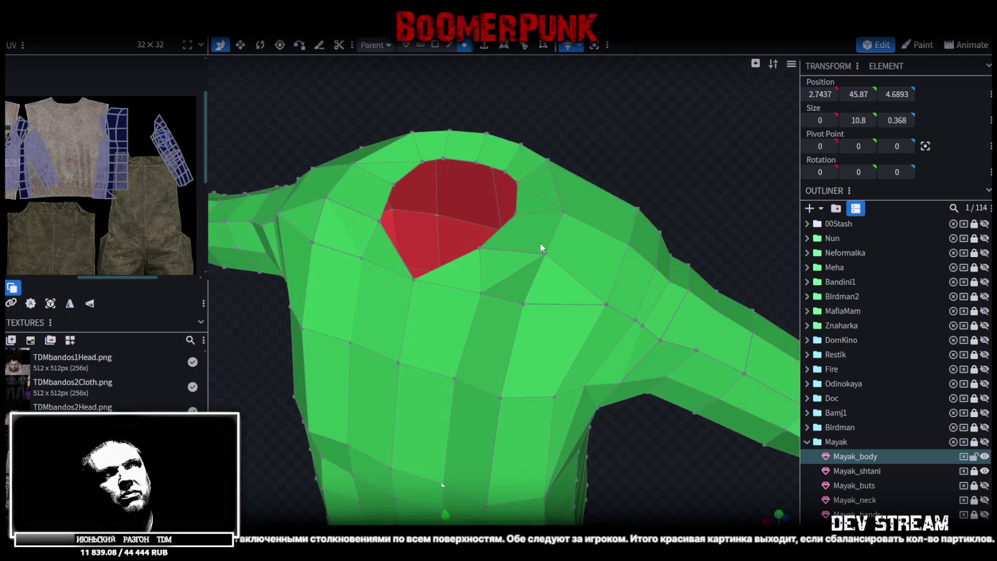
{"action": "left_click", "coordinate": [544, 254]}
{"action": "left_click", "coordinate": [563, 212], "text": "shift"}
{"action": "left_click", "coordinate": [548, 160], "text": "shift"}
{"action": "left_click", "coordinate": [521, 144], "text": "shift"}
{"action": "left_click", "coordinate": [492, 135], "text": "shift"}
{"action": "left_click_drag", "start_coordinate": [599, 108], "coordinate": [666, 115]}
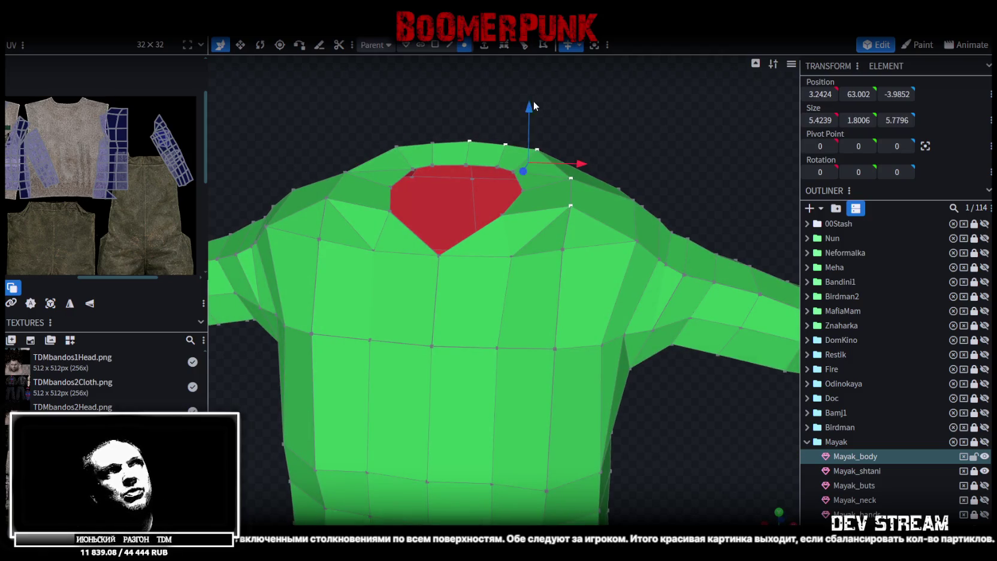
{"action": "mouse_move", "coordinate": [528, 109]}
{"action": "left_mouse_down"}
{"action": "mouse_move", "coordinate": [520, 122]}
{"action": "mouse_move", "coordinate": [680, 128]}
{"action": "mouse_move", "coordinate": [485, 164]}
{"action": "mouse_move", "coordinate": [493, 128]}
{"action": "mouse_move", "coordinate": [480, 138]}
{"action": "mouse_move", "coordinate": [478, 147]}
{"action": "mouse_move", "coordinate": [583, 173]}
{"action": "left_mouse_up"}
Select the neck vertices and move them down by 0.5
{"action": "left_click", "coordinate": [580, 173]}
{"action": "mouse_move", "coordinate": [533, 205]}
{"action": "left_mouse_down"}
{"action": "mouse_move", "coordinate": [698, 283]}
{"action": "mouse_move", "coordinate": [745, 323]}
{"action": "left_mouse_up"}
{"action": "scroll", "coordinate": [646, 169], "scroll_direction": "up", "scroll_amount": 3}
{"action": "left_click", "coordinate": [631, 126], "text": "shift"}
{"action": "left_click", "coordinate": [558, 164], "text": "shift"}
{"action": "scroll", "coordinate": [602, 195], "scroll_direction": "down", "scroll_amount": 5}
{"action": "mouse_move", "coordinate": [602, 195]}
{"action": "left_mouse_down"}
{"action": "mouse_move", "coordinate": [656, 312]}
{"action": "mouse_move", "coordinate": [667, 228]}
{"action": "left_mouse_up"}
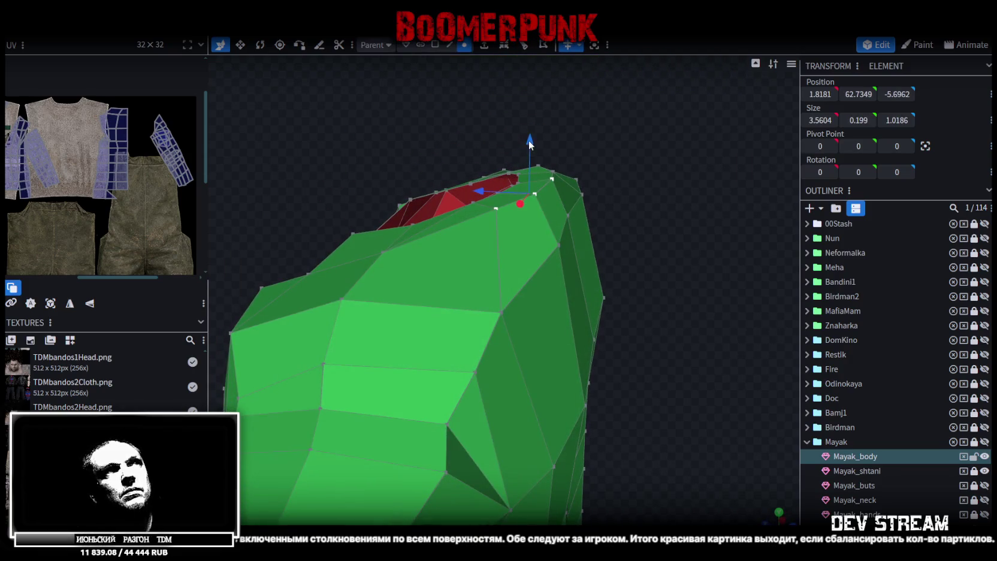
{"action": "mouse_move", "coordinate": [529, 142]}
{"action": "left_mouse_down"}
{"action": "mouse_move", "coordinate": [530, 160]}
{"action": "mouse_move", "coordinate": [694, 286]}
{"action": "left_mouse_up"}
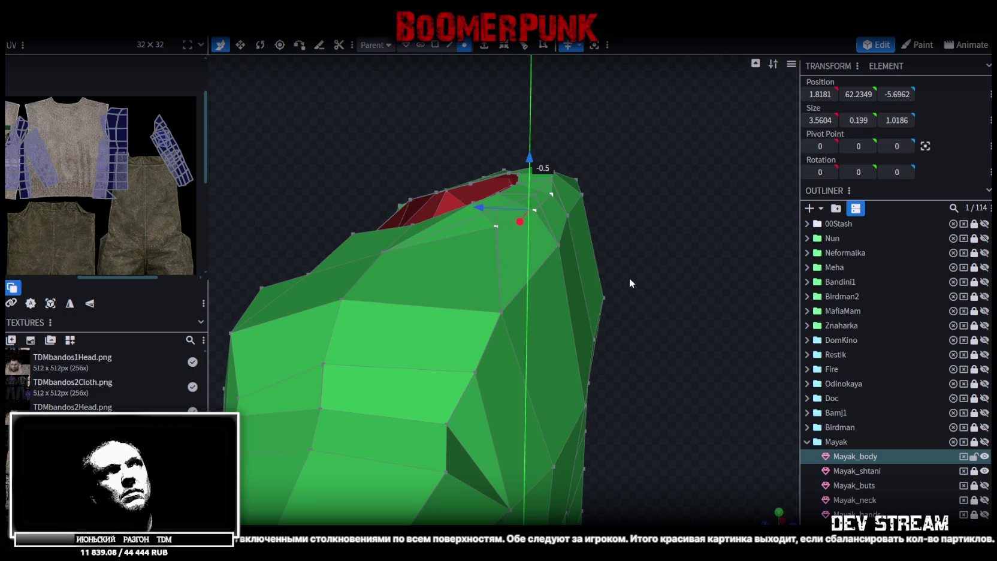
{"action": "key", "text": "KP_1"}
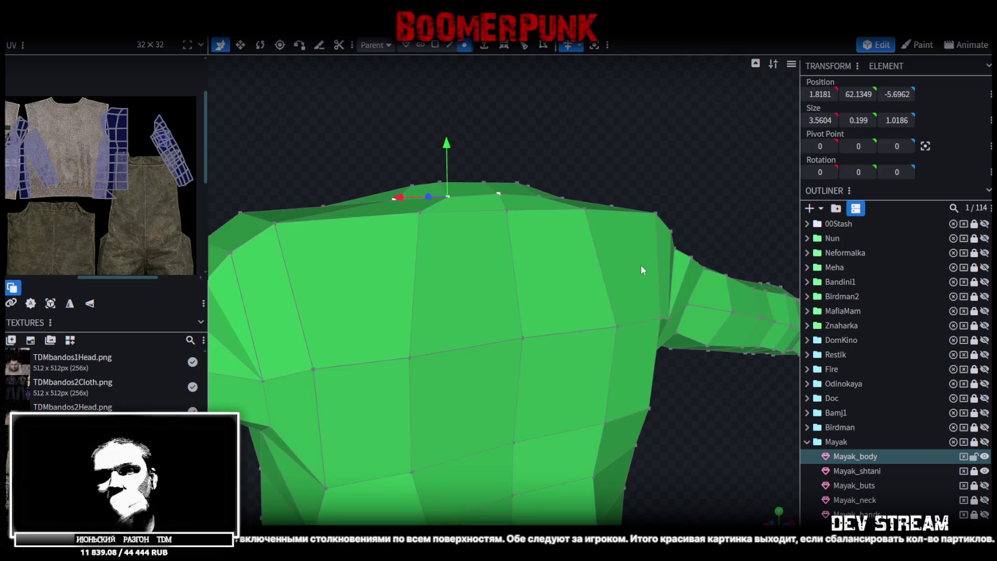
Lower the shoulder edge, then pull a shoulder vertex down and slightly back
{"action": "mouse_move", "coordinate": [682, 270]}
{"action": "left_mouse_down"}
{"action": "mouse_move", "coordinate": [568, 179]}
{"action": "mouse_move", "coordinate": [577, 191]}
{"action": "mouse_move", "coordinate": [498, 232]}
{"action": "left_mouse_up"}
{"action": "left_click", "coordinate": [508, 229]}
{"action": "left_click", "coordinate": [430, 240], "text": "shift"}
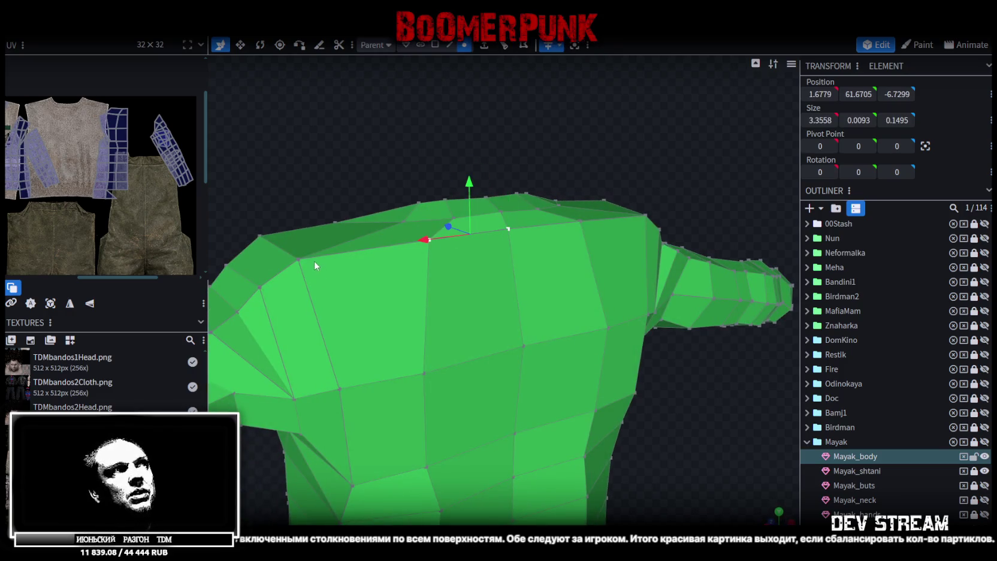
{"action": "left_click_drag", "start_coordinate": [470, 183], "coordinate": [471, 234]}
{"action": "mouse_move", "coordinate": [330, 133]}
{"action": "left_mouse_down"}
{"action": "mouse_move", "coordinate": [415, 149]}
{"action": "mouse_move", "coordinate": [412, 134]}
{"action": "mouse_move", "coordinate": [454, 254]}
{"action": "left_mouse_up"}
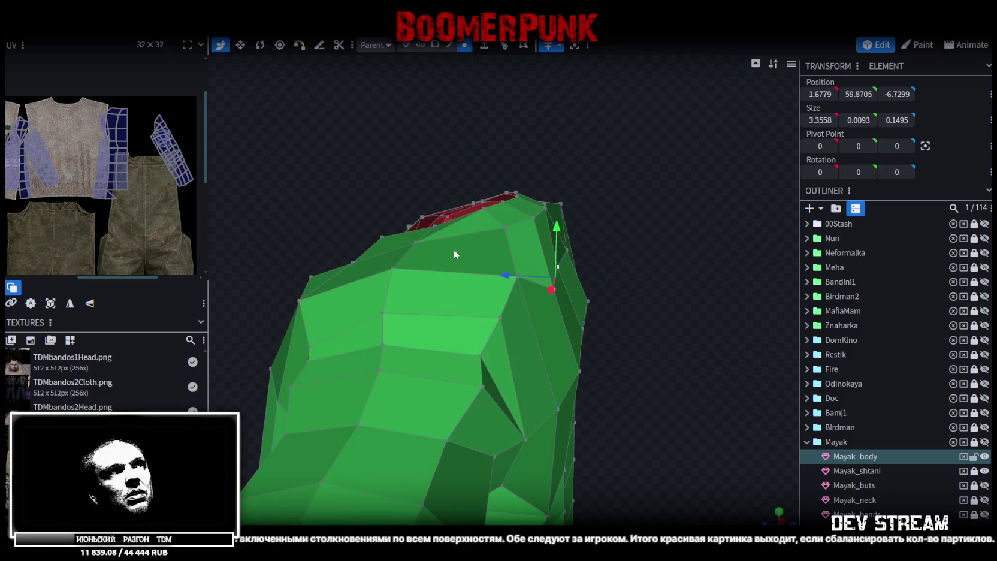
{"action": "left_click", "coordinate": [518, 278]}
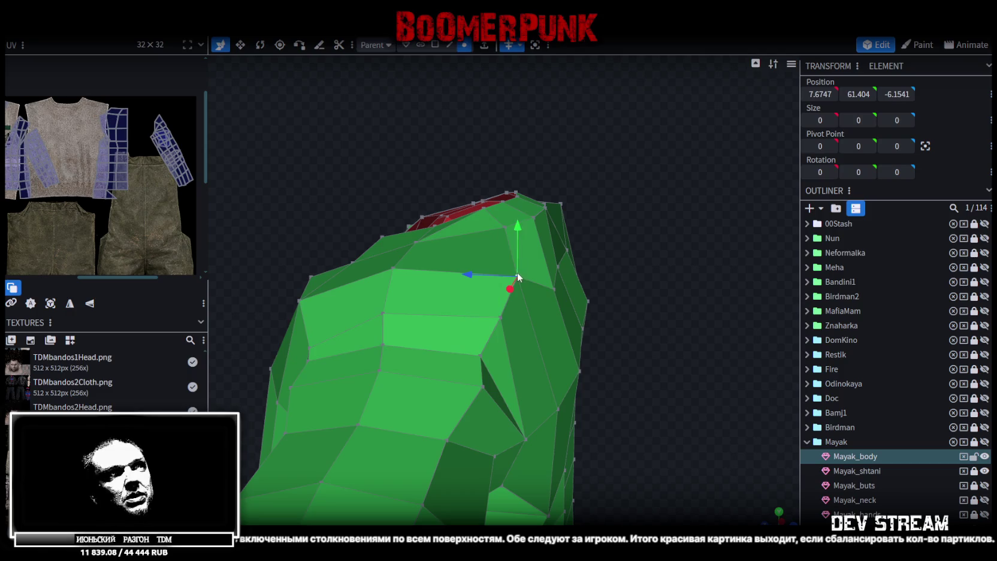
{"action": "left_click_drag", "start_coordinate": [517, 234], "coordinate": [527, 274]}
{"action": "mouse_move", "coordinate": [635, 283]}
{"action": "left_mouse_down"}
{"action": "mouse_move", "coordinate": [659, 336]}
{"action": "mouse_move", "coordinate": [632, 270]}
{"action": "mouse_move", "coordinate": [595, 230]}
{"action": "mouse_move", "coordinate": [630, 251]}
{"action": "mouse_move", "coordinate": [634, 271]}
{"action": "left_mouse_up"}
{"action": "mouse_move", "coordinate": [484, 286]}
{"action": "left_mouse_down"}
{"action": "mouse_move", "coordinate": [608, 295]}
{"action": "mouse_move", "coordinate": [533, 303]}
{"action": "left_mouse_up"}
{"action": "mouse_move", "coordinate": [380, 164]}
{"action": "left_mouse_down"}
{"action": "mouse_move", "coordinate": [371, 139]}
{"action": "mouse_move", "coordinate": [310, 132]}
{"action": "mouse_move", "coordinate": [365, 141]}
{"action": "mouse_move", "coordinate": [477, 130]}
{"action": "mouse_move", "coordinate": [502, 259]}
{"action": "mouse_move", "coordinate": [524, 254]}
{"action": "mouse_move", "coordinate": [527, 270]}
{"action": "mouse_move", "coordinate": [439, 339]}
{"action": "left_mouse_up"}
Shift nearby shoulder and right-torso vertices along the depth axis
{"action": "left_click", "coordinate": [525, 286]}
{"action": "left_click", "coordinate": [464, 318]}
{"action": "left_click_drag", "start_coordinate": [480, 299], "coordinate": [566, 259]}
{"action": "scroll", "coordinate": [566, 262], "scroll_direction": "up", "scroll_amount": 2}
{"action": "left_click", "coordinate": [561, 317]}
{"action": "left_click_drag", "start_coordinate": [515, 320], "coordinate": [507, 324]}
{"action": "mouse_move", "coordinate": [617, 336]}
{"action": "left_mouse_down"}
{"action": "mouse_move", "coordinate": [628, 339]}
{"action": "mouse_move", "coordinate": [611, 324]}
{"action": "mouse_move", "coordinate": [599, 281]}
{"action": "mouse_move", "coordinate": [490, 263]}
{"action": "mouse_move", "coordinate": [536, 225]}
{"action": "mouse_move", "coordinate": [582, 227]}
{"action": "left_mouse_up"}
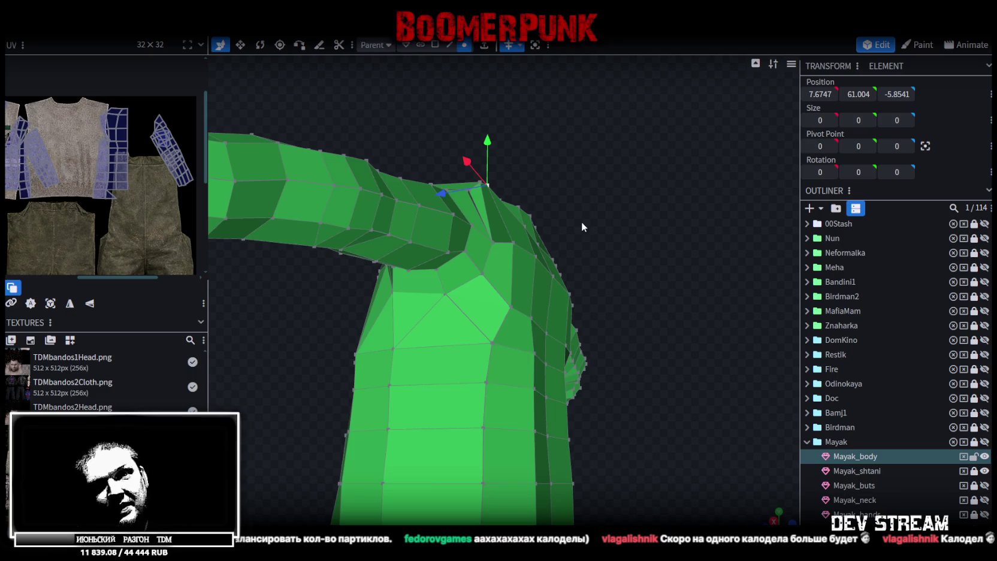
{"action": "mouse_move", "coordinate": [582, 221]}
{"action": "left_mouse_down"}
{"action": "mouse_move", "coordinate": [531, 210]}
{"action": "mouse_move", "coordinate": [382, 135]}
{"action": "mouse_move", "coordinate": [519, 188]}
{"action": "mouse_move", "coordinate": [574, 189]}
{"action": "mouse_move", "coordinate": [657, 339]}
{"action": "mouse_move", "coordinate": [578, 367]}
{"action": "mouse_move", "coordinate": [548, 291]}
{"action": "left_mouse_up"}
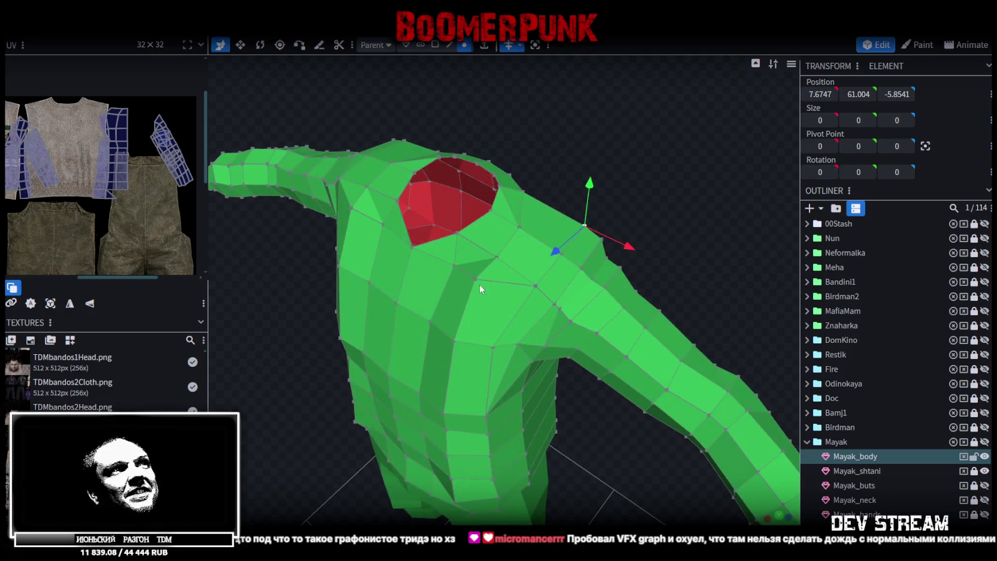
Push the vertices behind the neck backward and lower them by 0.5
{"action": "mouse_move", "coordinate": [499, 255]}
{"action": "left_mouse_down"}
{"action": "mouse_move", "coordinate": [702, 168]}
{"action": "mouse_move", "coordinate": [652, 111]}
{"action": "mouse_move", "coordinate": [568, 236]}
{"action": "left_mouse_up"}
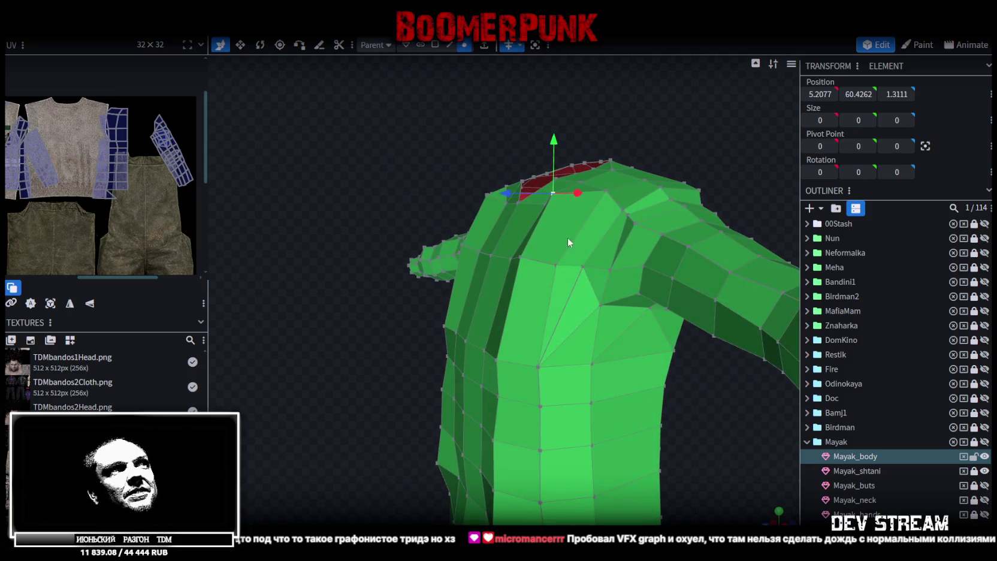
{"action": "left_click", "coordinate": [519, 262], "text": "shift"}
{"action": "left_click_drag", "start_coordinate": [689, 130], "coordinate": [501, 241]}
{"action": "left_click_drag", "start_coordinate": [445, 274], "coordinate": [455, 278]}
{"action": "left_click_drag", "start_coordinate": [503, 223], "coordinate": [497, 233]}
{"action": "mouse_move", "coordinate": [408, 220]}
{"action": "left_mouse_down"}
{"action": "mouse_move", "coordinate": [464, 337]}
{"action": "mouse_move", "coordinate": [459, 321]}
{"action": "left_mouse_up"}
Select the four vertices running down the torso's side edge
{"action": "mouse_move", "coordinate": [379, 285]}
{"action": "left_mouse_down"}
{"action": "mouse_move", "coordinate": [489, 195]}
{"action": "mouse_move", "coordinate": [659, 244]}
{"action": "mouse_move", "coordinate": [632, 259]}
{"action": "mouse_move", "coordinate": [665, 311]}
{"action": "left_mouse_up"}
{"action": "left_click", "coordinate": [517, 264]}
{"action": "left_click", "coordinate": [514, 330], "text": "shift"}
{"action": "left_click", "coordinate": [515, 380], "text": "shift"}
{"action": "left_click", "coordinate": [516, 432], "text": "shift"}
{"action": "mouse_move", "coordinate": [517, 434]}
{"action": "left_mouse_down"}
{"action": "mouse_move", "coordinate": [692, 292]}
{"action": "mouse_move", "coordinate": [699, 230]}
{"action": "mouse_move", "coordinate": [541, 355]}
{"action": "left_mouse_up"}
{"action": "left_click_drag", "start_coordinate": [437, 295], "coordinate": [353, 168]}
{"action": "left_click", "coordinate": [435, 44]}
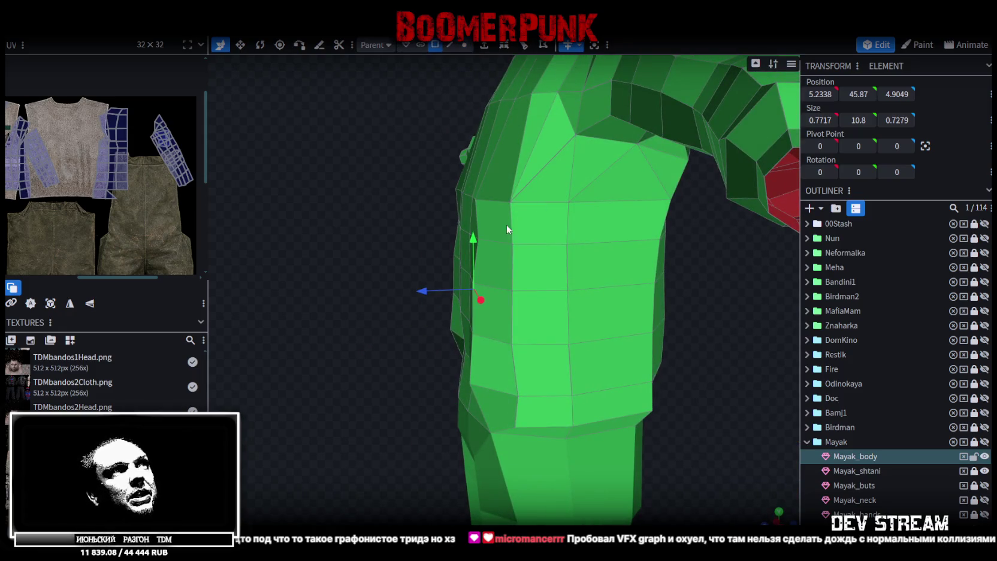
Select eight torso side faces and push them inward along depth
{"action": "left_click", "coordinate": [504, 223]}
{"action": "left_click", "coordinate": [544, 230], "text": "shift"}
{"action": "left_click", "coordinate": [540, 266], "text": "shift"}
{"action": "left_click", "coordinate": [503, 271], "text": "shift"}
{"action": "left_click", "coordinate": [501, 324], "text": "shift"}
{"action": "left_click", "coordinate": [537, 318], "text": "shift"}
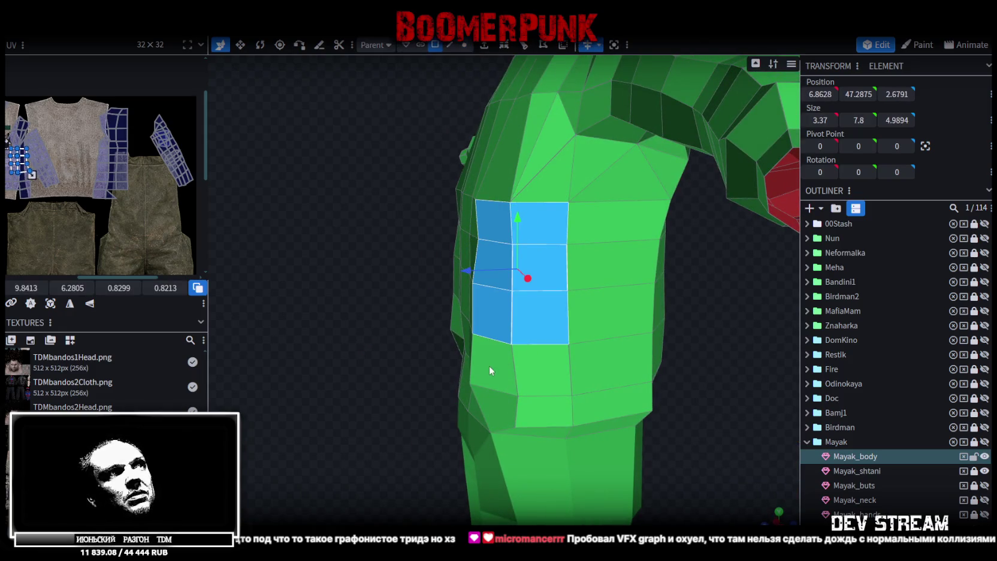
{"action": "left_click", "coordinate": [489, 365], "text": "shift"}
{"action": "left_click", "coordinate": [542, 368], "text": "shift"}
{"action": "mouse_move", "coordinate": [490, 356]}
{"action": "left_mouse_down"}
{"action": "mouse_move", "coordinate": [390, 250]}
{"action": "mouse_move", "coordinate": [337, 225]}
{"action": "mouse_move", "coordinate": [327, 259]}
{"action": "left_mouse_up"}
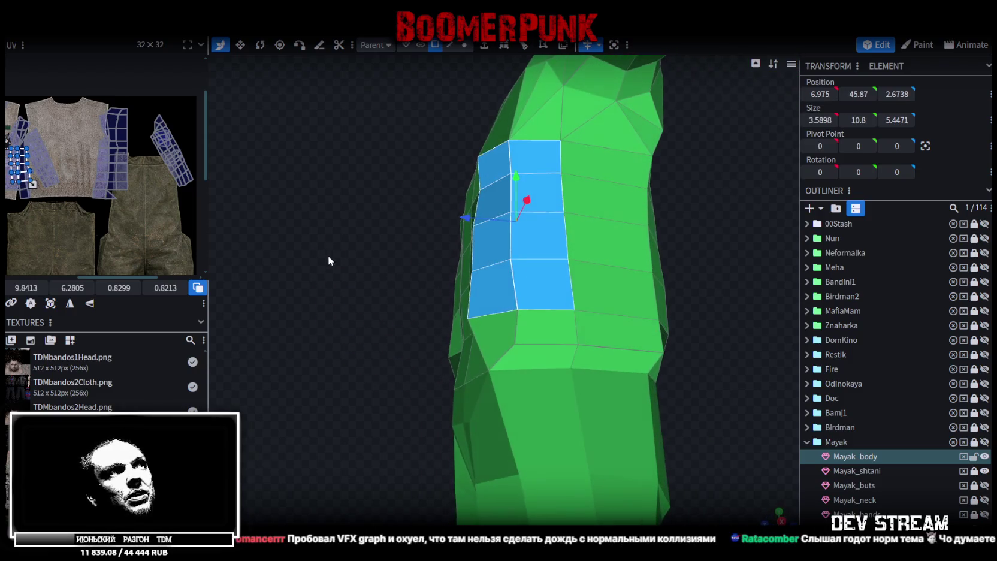
{"action": "left_click_drag", "start_coordinate": [469, 211], "coordinate": [490, 222]}
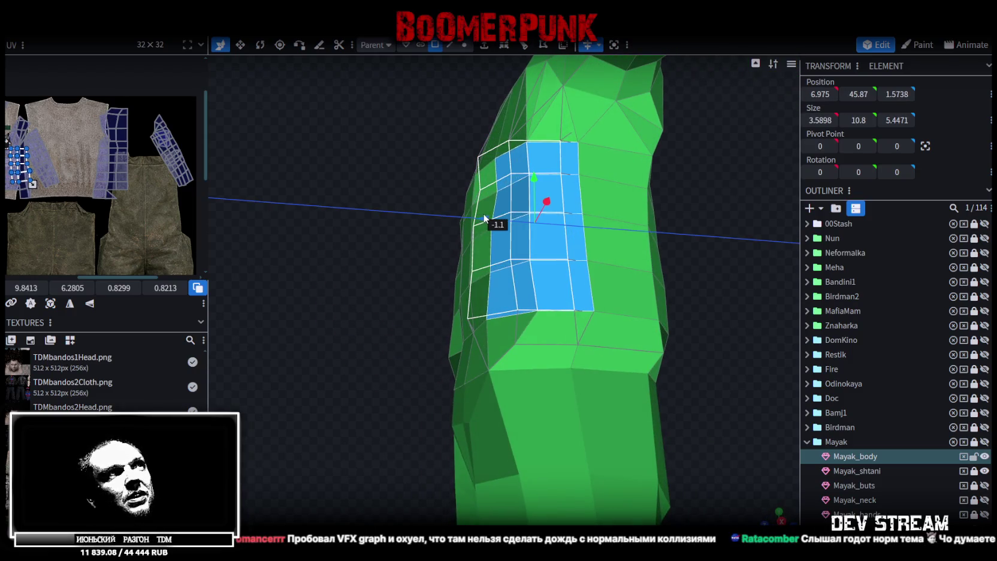
{"action": "mouse_move", "coordinate": [452, 195]}
{"action": "left_mouse_down"}
{"action": "mouse_move", "coordinate": [381, 182]}
{"action": "mouse_move", "coordinate": [637, 185]}
{"action": "mouse_move", "coordinate": [667, 219]}
{"action": "mouse_move", "coordinate": [689, 203]}
{"action": "mouse_move", "coordinate": [723, 275]}
{"action": "mouse_move", "coordinate": [767, 274]}
{"action": "mouse_move", "coordinate": [692, 277]}
{"action": "mouse_move", "coordinate": [599, 318]}
{"action": "mouse_move", "coordinate": [538, 115]}
{"action": "left_mouse_up"}
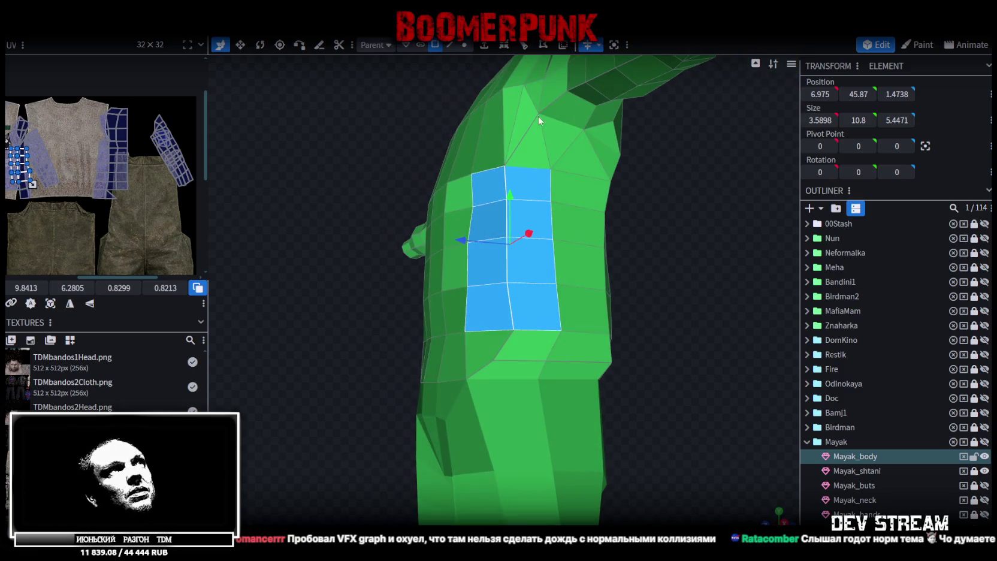
In vertex mode, nudge three flank vertices, one 0.5 along Z, to flatten the side
{"action": "left_click", "coordinate": [465, 46]}
{"action": "left_click", "coordinate": [514, 330]}
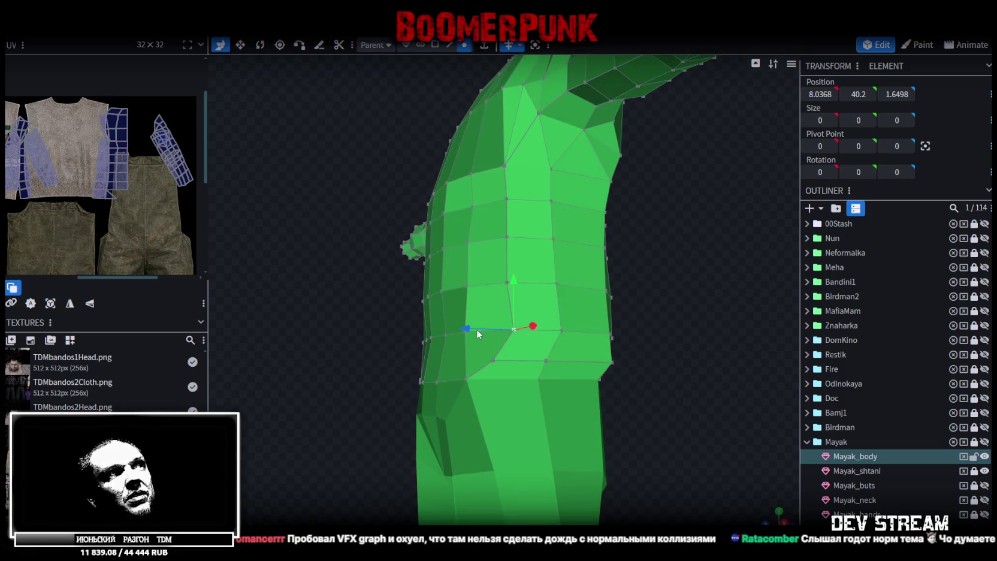
{"action": "left_click_drag", "start_coordinate": [477, 330], "coordinate": [462, 329]}
{"action": "left_click", "coordinate": [561, 331]}
{"action": "left_click_drag", "start_coordinate": [528, 330], "coordinate": [514, 331]}
{"action": "mouse_move", "coordinate": [605, 300]}
{"action": "left_mouse_down"}
{"action": "mouse_move", "coordinate": [662, 277]}
{"action": "mouse_move", "coordinate": [627, 253]}
{"action": "mouse_move", "coordinate": [596, 282]}
{"action": "mouse_move", "coordinate": [622, 261]}
{"action": "mouse_move", "coordinate": [611, 291]}
{"action": "mouse_move", "coordinate": [548, 301]}
{"action": "left_mouse_up"}
{"action": "left_click", "coordinate": [601, 300]}
{"action": "left_click_drag", "start_coordinate": [383, 210], "coordinate": [351, 187]}
{"action": "key", "text": "KP_1"}
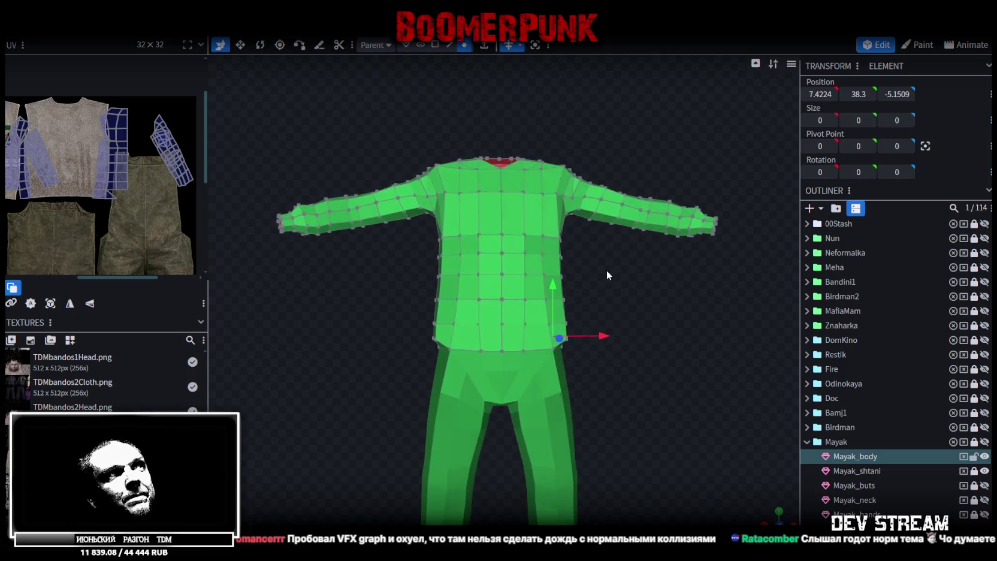
Box-select the torso vertices and pinch both sides inward, the middle rows further
{"action": "left_click", "coordinate": [435, 45]}
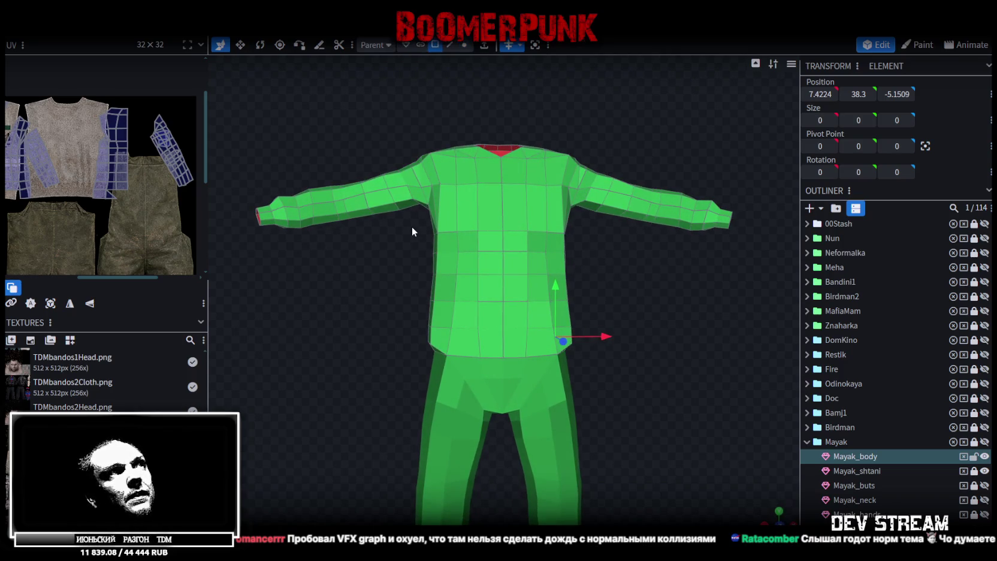
{"action": "key", "text": "KP_1"}
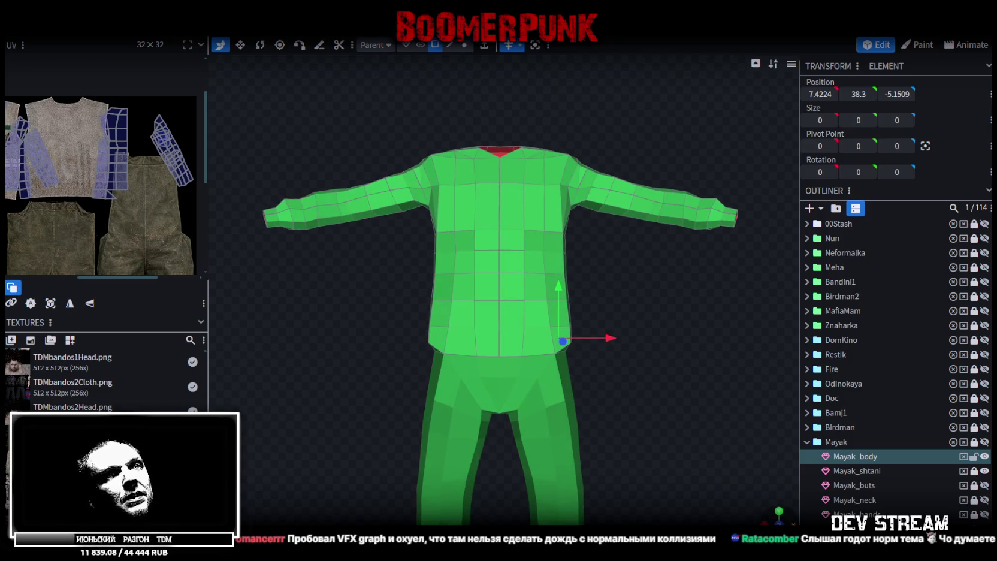
{"action": "scroll", "coordinate": [590, 281], "scroll_direction": "up", "scroll_amount": 5}
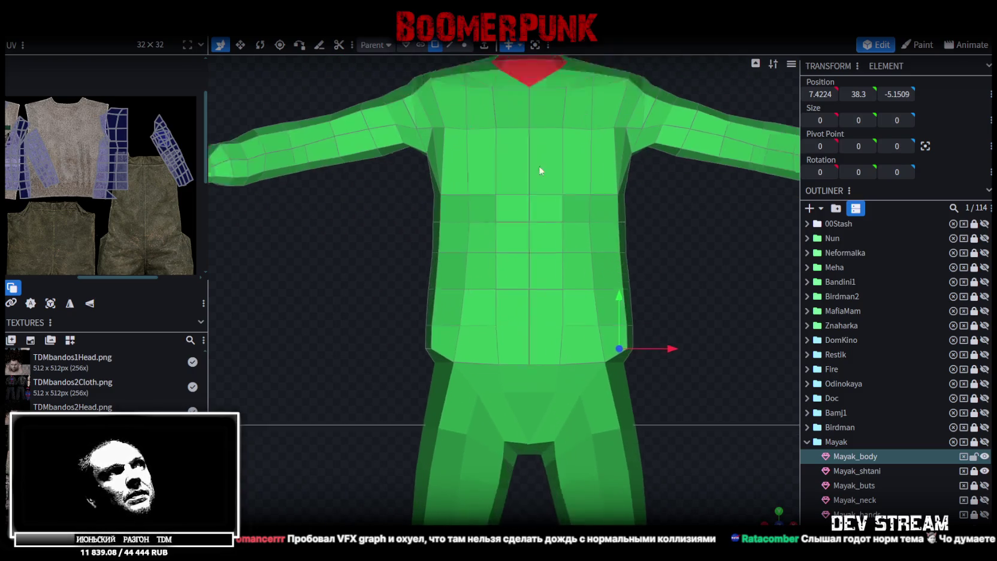
{"action": "left_click", "coordinate": [464, 45]}
{"action": "mouse_move", "coordinate": [389, 172]}
{"action": "left_mouse_down"}
{"action": "mouse_move", "coordinate": [667, 294]}
{"action": "mouse_move", "coordinate": [697, 315]}
{"action": "mouse_move", "coordinate": [697, 333]}
{"action": "left_mouse_up"}
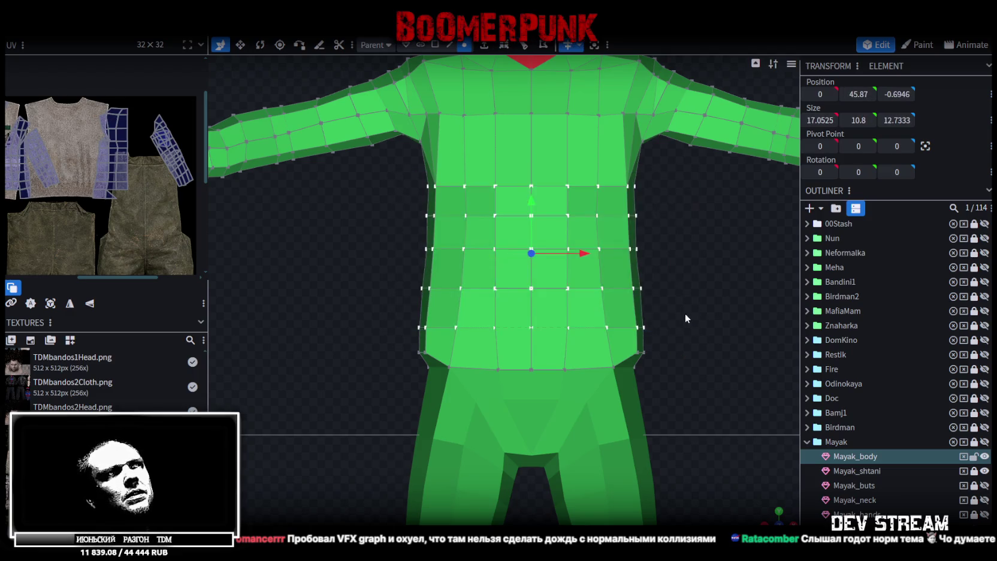
{"action": "key", "text": "v"}
{"action": "left_click_drag", "start_coordinate": [590, 256], "coordinate": [582, 258]}
{"action": "mouse_move", "coordinate": [414, 206]}
{"action": "left_mouse_down"}
{"action": "mouse_move", "coordinate": [611, 307]}
{"action": "mouse_move", "coordinate": [659, 307]}
{"action": "left_mouse_up"}
{"action": "left_click_drag", "start_coordinate": [579, 256], "coordinate": [573, 255]}
Raise the middle and lower torso vertex rows slightly
{"action": "mouse_move", "coordinate": [779, 489]}
{"action": "left_mouse_down"}
{"action": "mouse_move", "coordinate": [698, 405]}
{"action": "mouse_move", "coordinate": [683, 353]}
{"action": "mouse_move", "coordinate": [734, 362]}
{"action": "mouse_move", "coordinate": [674, 320]}
{"action": "mouse_move", "coordinate": [677, 336]}
{"action": "left_mouse_up"}
{"action": "scroll", "coordinate": [683, 381], "scroll_direction": "up", "scroll_amount": 2}
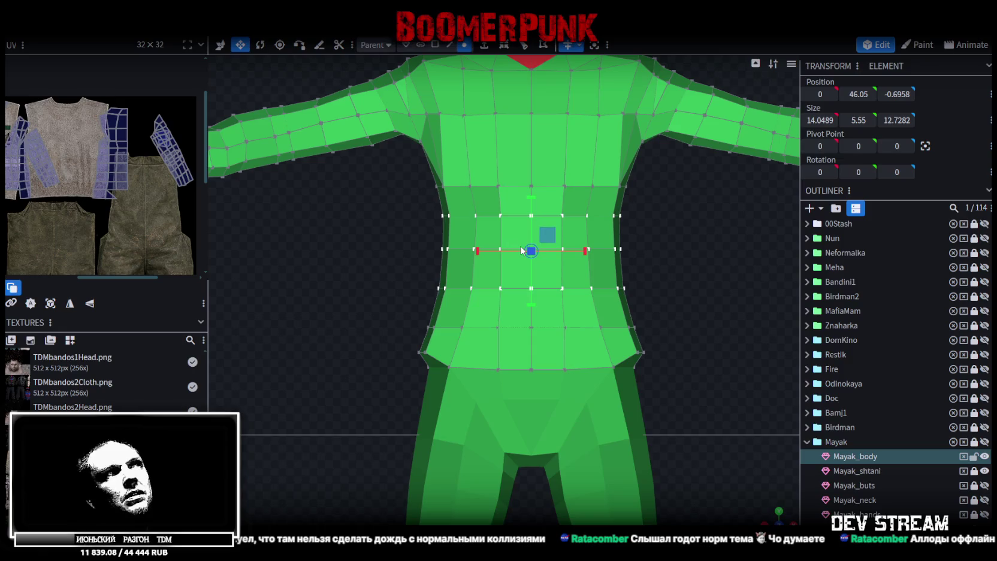
{"action": "mouse_move", "coordinate": [399, 170]}
{"action": "left_mouse_down"}
{"action": "mouse_move", "coordinate": [582, 240]}
{"action": "mouse_move", "coordinate": [669, 301]}
{"action": "left_mouse_up"}
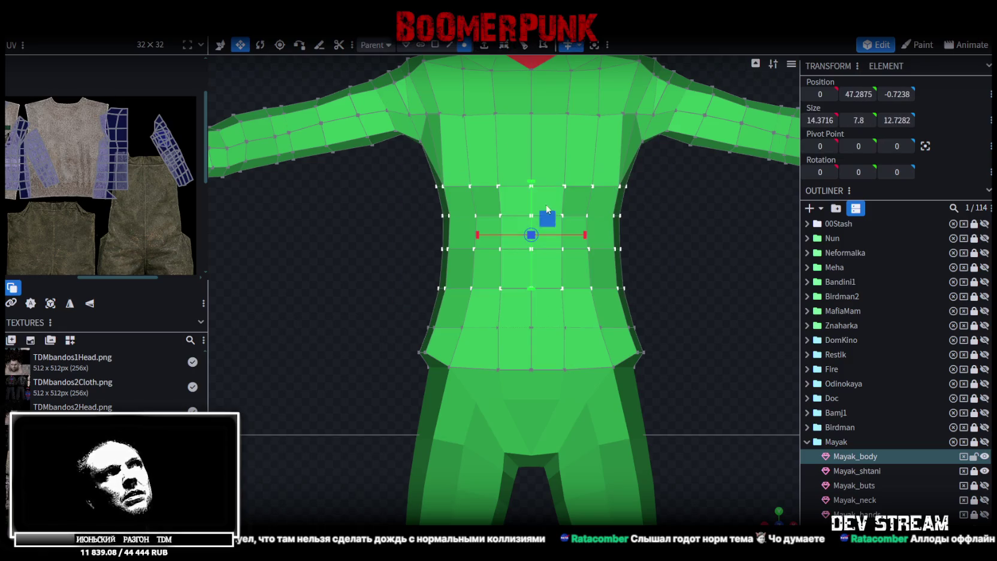
{"action": "key", "text": "v"}
{"action": "left_click_drag", "start_coordinate": [530, 183], "coordinate": [530, 170]}
{"action": "left_click_drag", "start_coordinate": [400, 300], "coordinate": [690, 336]}
{"action": "mouse_move", "coordinate": [534, 268]}
{"action": "left_mouse_down"}
{"action": "mouse_move", "coordinate": [536, 260]}
{"action": "mouse_move", "coordinate": [545, 280]}
{"action": "left_mouse_up"}
{"action": "scroll", "coordinate": [770, 456], "scroll_direction": "down", "scroll_amount": 3}
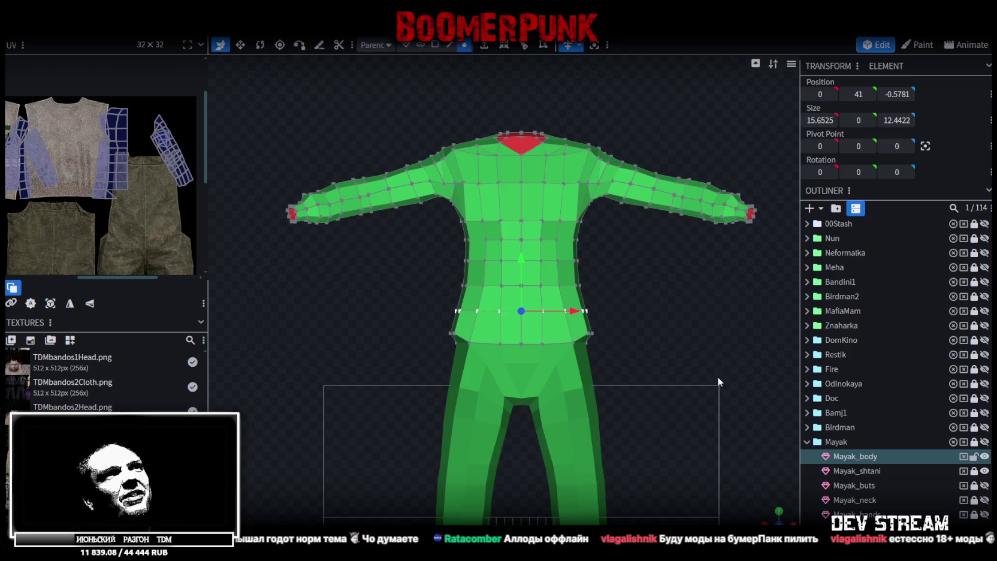
Select five adjacent faces on the torso's side to inspect them
{"action": "mouse_move", "coordinate": [771, 510]}
{"action": "left_mouse_down"}
{"action": "mouse_move", "coordinate": [744, 501]}
{"action": "mouse_move", "coordinate": [689, 328]}
{"action": "mouse_move", "coordinate": [617, 325]}
{"action": "mouse_move", "coordinate": [809, 351]}
{"action": "mouse_move", "coordinate": [621, 306]}
{"action": "mouse_move", "coordinate": [651, 292]}
{"action": "left_mouse_up"}
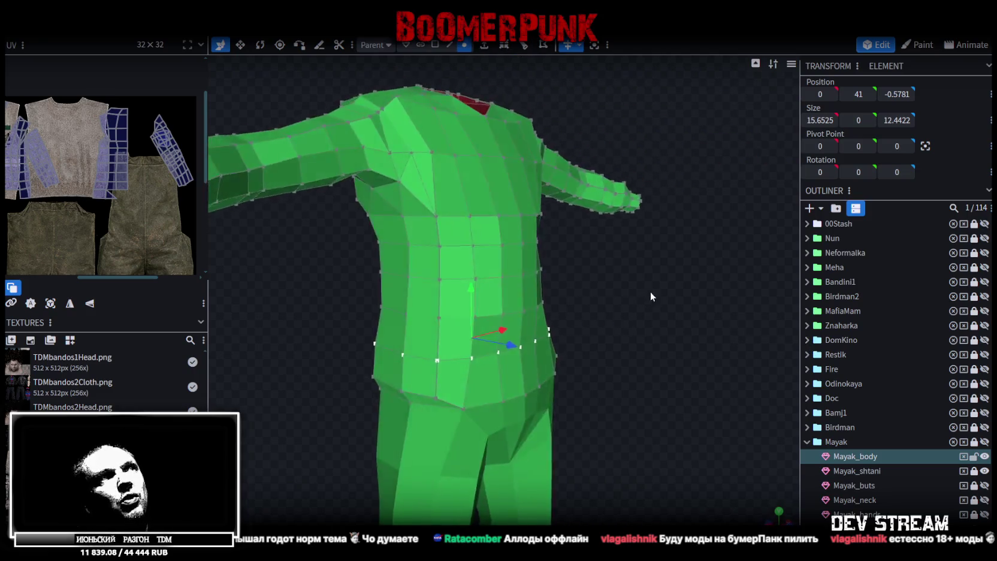
{"action": "scroll", "coordinate": [651, 291], "scroll_direction": "up", "scroll_amount": 5}
{"action": "left_click", "coordinate": [435, 45]}
{"action": "left_click", "coordinate": [518, 216]}
{"action": "mouse_move", "coordinate": [540, 225]}
{"action": "left_mouse_down"}
{"action": "mouse_move", "coordinate": [560, 231]}
{"action": "mouse_move", "coordinate": [509, 245]}
{"action": "left_mouse_up"}
{"action": "left_click", "coordinate": [458, 198], "text": "shift"}
{"action": "left_click", "coordinate": [457, 238], "text": "shift"}
{"action": "left_click", "coordinate": [435, 238], "text": "shift"}
{"action": "left_click", "coordinate": [434, 282], "text": "shift"}
{"action": "left_click_drag", "start_coordinate": [460, 288], "coordinate": [663, 284]}
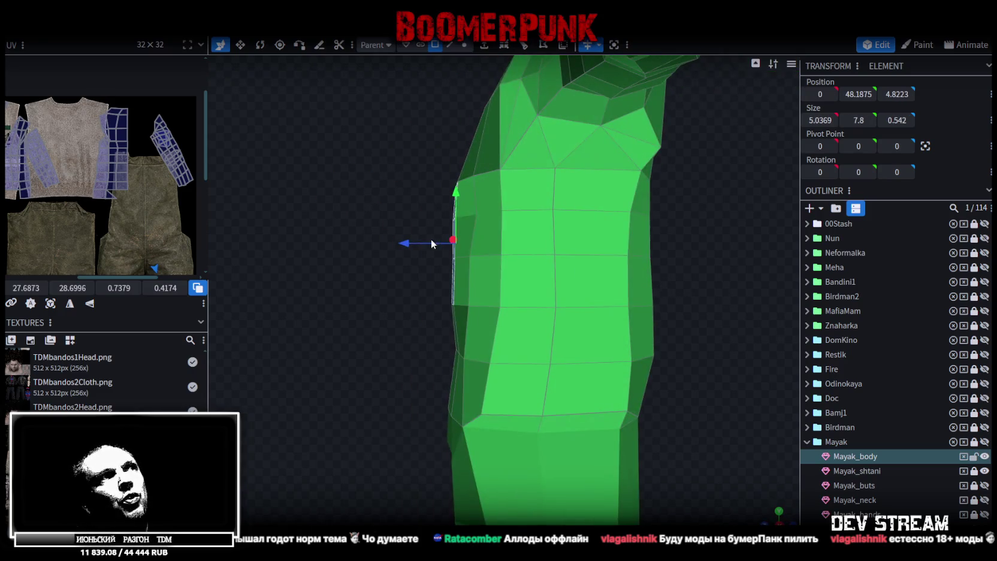
{"action": "mouse_move", "coordinate": [408, 244]}
{"action": "left_mouse_down"}
{"action": "mouse_move", "coordinate": [383, 225]}
{"action": "mouse_move", "coordinate": [414, 244]}
{"action": "mouse_move", "coordinate": [378, 281]}
{"action": "mouse_move", "coordinate": [479, 264]}
{"action": "mouse_move", "coordinate": [461, 178]}
{"action": "left_mouse_up"}
Move a single side vertex 0.4 along Z
{"action": "left_click", "coordinate": [465, 45]}
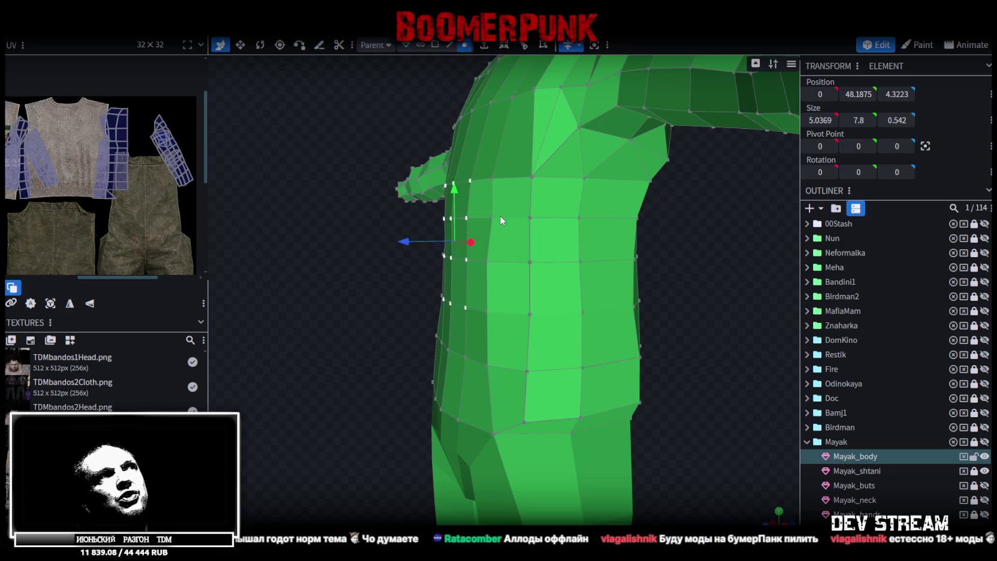
{"action": "left_click", "coordinate": [493, 217]}
{"action": "left_click_drag", "start_coordinate": [400, 218], "coordinate": [274, 242]}
{"action": "mouse_move", "coordinate": [423, 217]}
{"action": "left_mouse_down"}
{"action": "mouse_move", "coordinate": [415, 218]}
{"action": "mouse_move", "coordinate": [423, 281]}
{"action": "mouse_move", "coordinate": [463, 250]}
{"action": "mouse_move", "coordinate": [559, 265]}
{"action": "left_mouse_up"}
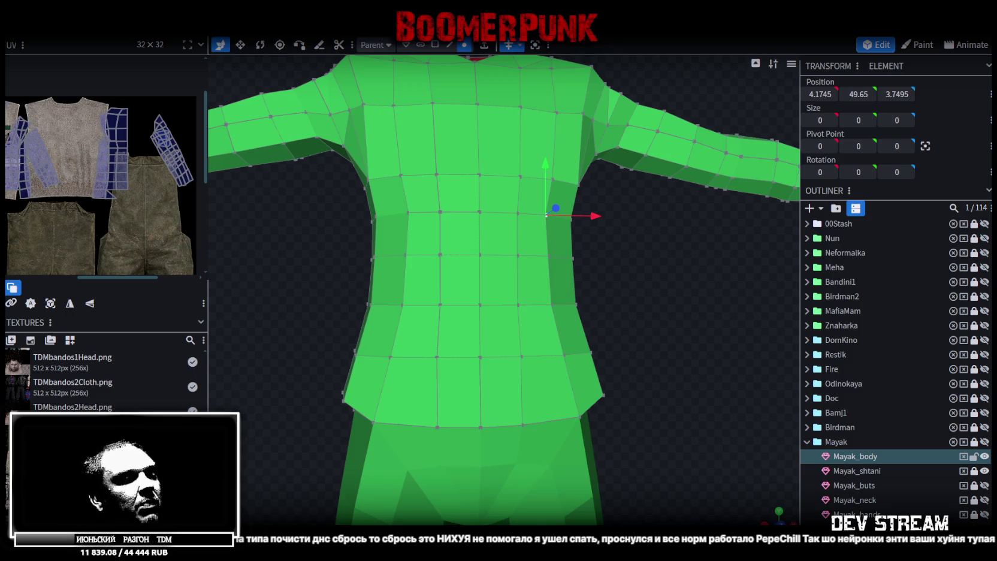
Alt+Tab from Blockbench to the Unity editor with the city scene
{"action": "key", "text": "alt+Tab"}
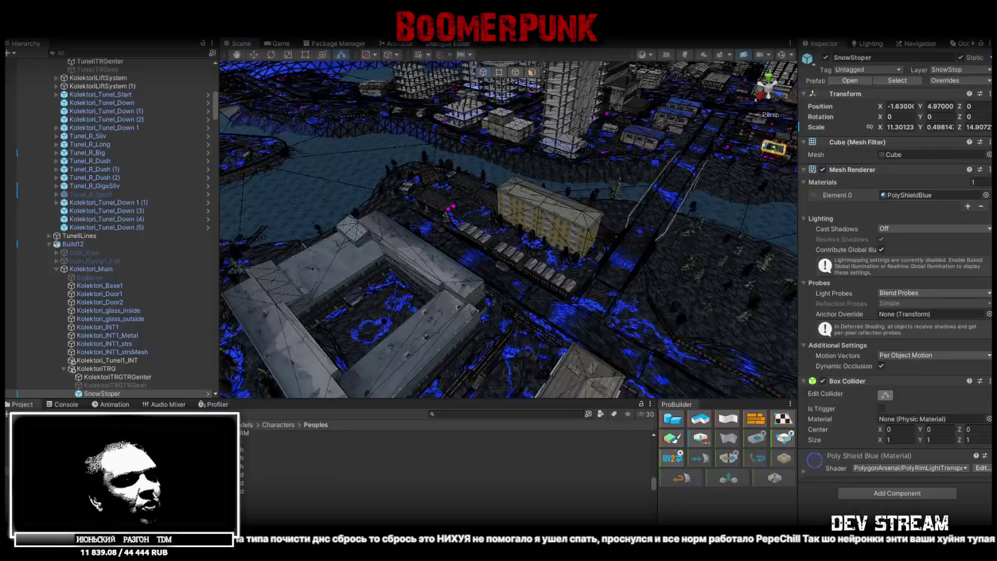
Select roof collider SnowStoper (9), test-rotate it, then undo the rotation
{"action": "left_click_drag", "start_coordinate": [467, 238], "coordinate": [690, 200]}
{"action": "scroll", "coordinate": [689, 200], "scroll_direction": "up", "scroll_amount": 5}
{"action": "left_click", "coordinate": [537, 218]}
{"action": "mouse_move", "coordinate": [537, 219]}
{"action": "left_mouse_down"}
{"action": "mouse_move", "coordinate": [555, 208]}
{"action": "mouse_move", "coordinate": [517, 226]}
{"action": "left_mouse_up"}
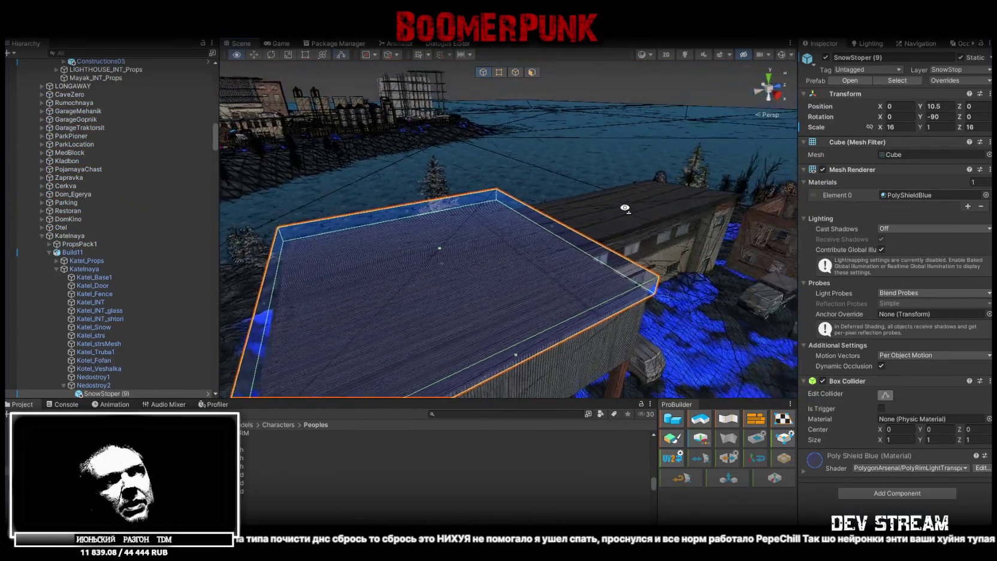
{"action": "key", "text": "e"}
{"action": "mouse_move", "coordinate": [458, 216]}
{"action": "left_mouse_down"}
{"action": "mouse_move", "coordinate": [543, 255]}
{"action": "mouse_move", "coordinate": [482, 191]}
{"action": "mouse_move", "coordinate": [528, 208]}
{"action": "left_mouse_up"}
{"action": "key", "text": "ctrl+z"}
{"action": "mouse_move", "coordinate": [600, 215]}
{"action": "left_mouse_down"}
{"action": "mouse_move", "coordinate": [485, 118]}
{"action": "mouse_move", "coordinate": [512, 134]}
{"action": "mouse_move", "coordinate": [480, 140]}
{"action": "mouse_move", "coordinate": [518, 207]}
{"action": "mouse_move", "coordinate": [467, 223]}
{"action": "mouse_move", "coordinate": [478, 154]}
{"action": "mouse_move", "coordinate": [601, 162]}
{"action": "mouse_move", "coordinate": [524, 216]}
{"action": "mouse_move", "coordinate": [378, 193]}
{"action": "mouse_move", "coordinate": [328, 164]}
{"action": "mouse_move", "coordinate": [509, 233]}
{"action": "left_mouse_up"}
Select SnowStoper (2) and (3), then frame the box beside the concrete wall
{"action": "left_click", "coordinate": [450, 213]}
{"action": "left_click", "coordinate": [557, 214]}
{"action": "left_click_drag", "start_coordinate": [493, 201], "coordinate": [551, 207]}
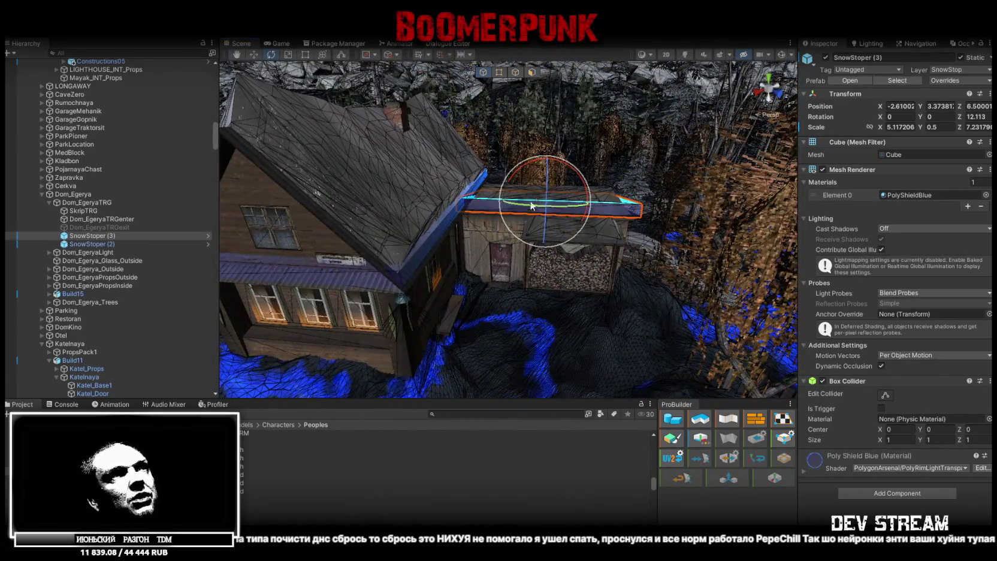
{"action": "mouse_move", "coordinate": [489, 212]}
{"action": "left_mouse_down"}
{"action": "mouse_move", "coordinate": [555, 216]}
{"action": "mouse_move", "coordinate": [460, 247]}
{"action": "left_mouse_up"}
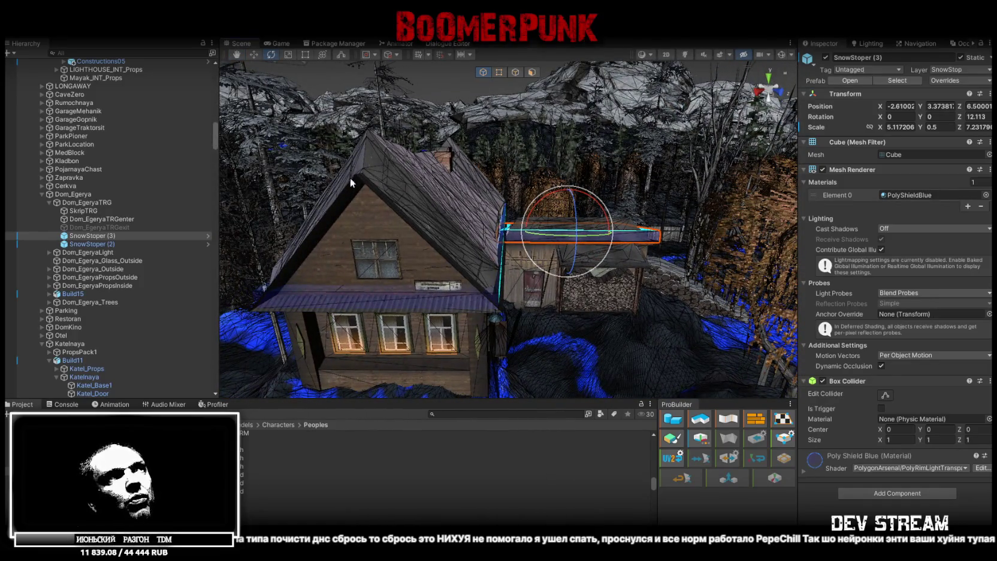
{"action": "scroll", "coordinate": [460, 273], "scroll_direction": "down", "scroll_amount": 10}
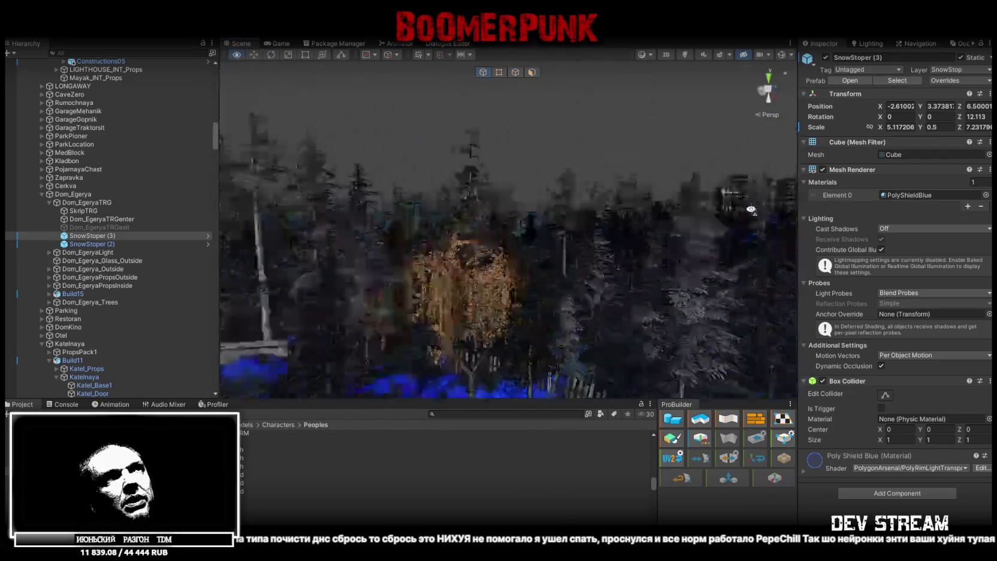
{"action": "mouse_move", "coordinate": [857, 173]}
{"action": "left_mouse_down"}
{"action": "mouse_move", "coordinate": [842, 178]}
{"action": "mouse_move", "coordinate": [890, 181]}
{"action": "mouse_move", "coordinate": [796, 199]}
{"action": "left_mouse_up"}
{"action": "left_click_drag", "start_coordinate": [855, 218], "coordinate": [560, 245]}
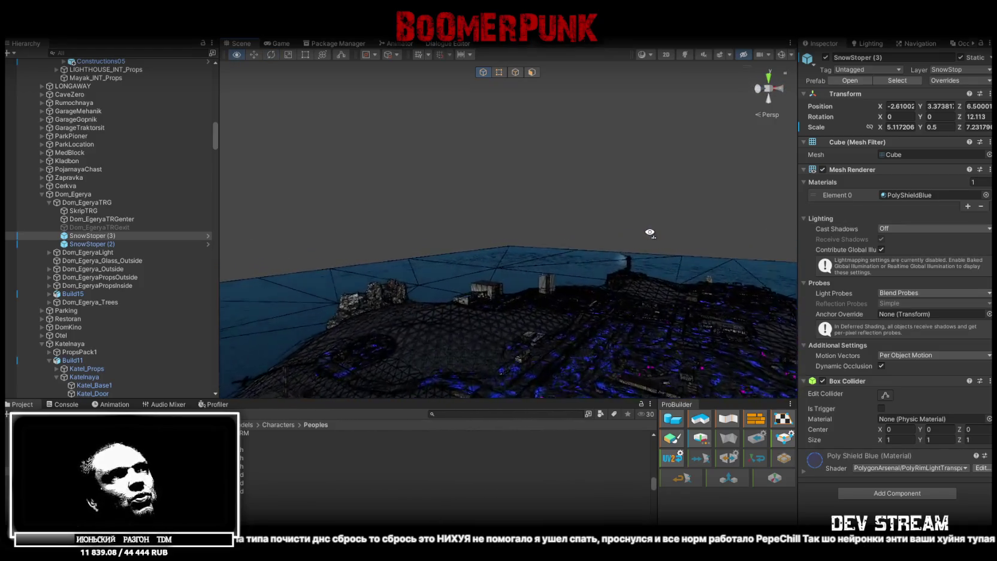
{"action": "key", "text": "f"}
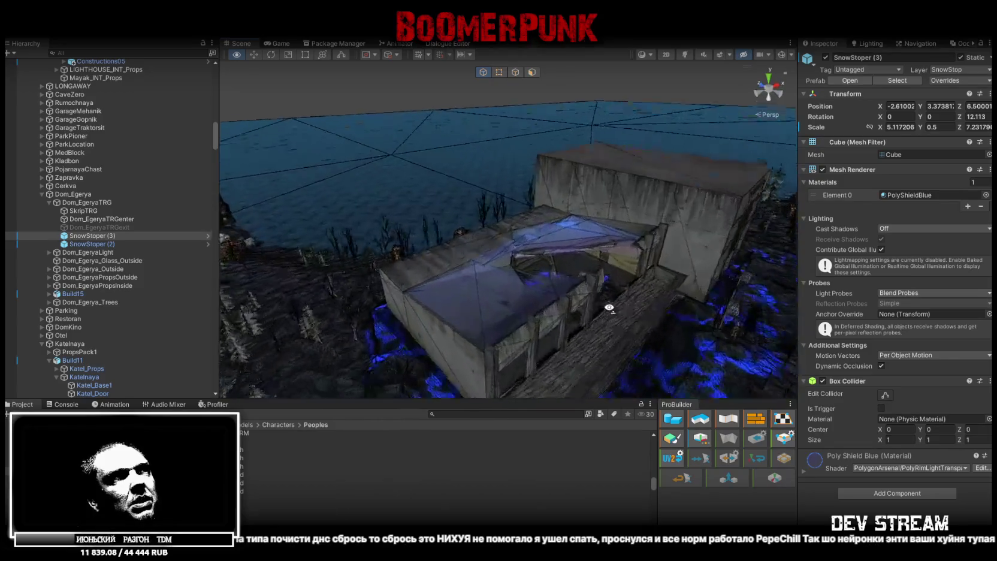
{"action": "mouse_move", "coordinate": [486, 265]}
{"action": "left_mouse_down"}
{"action": "mouse_move", "coordinate": [645, 213]}
{"action": "mouse_move", "coordinate": [620, 168]}
{"action": "mouse_move", "coordinate": [403, 133]}
{"action": "mouse_move", "coordinate": [622, 241]}
{"action": "mouse_move", "coordinate": [506, 247]}
{"action": "mouse_move", "coordinate": [548, 217]}
{"action": "mouse_move", "coordinate": [535, 203]}
{"action": "left_mouse_up"}
{"action": "mouse_move", "coordinate": [469, 180]}
{"action": "left_mouse_down"}
{"action": "mouse_move", "coordinate": [460, 192]}
{"action": "mouse_move", "coordinate": [455, 179]}
{"action": "mouse_move", "coordinate": [563, 71]}
{"action": "mouse_move", "coordinate": [437, 117]}
{"action": "mouse_move", "coordinate": [272, 71]}
{"action": "mouse_move", "coordinate": [572, 176]}
{"action": "left_mouse_up"}
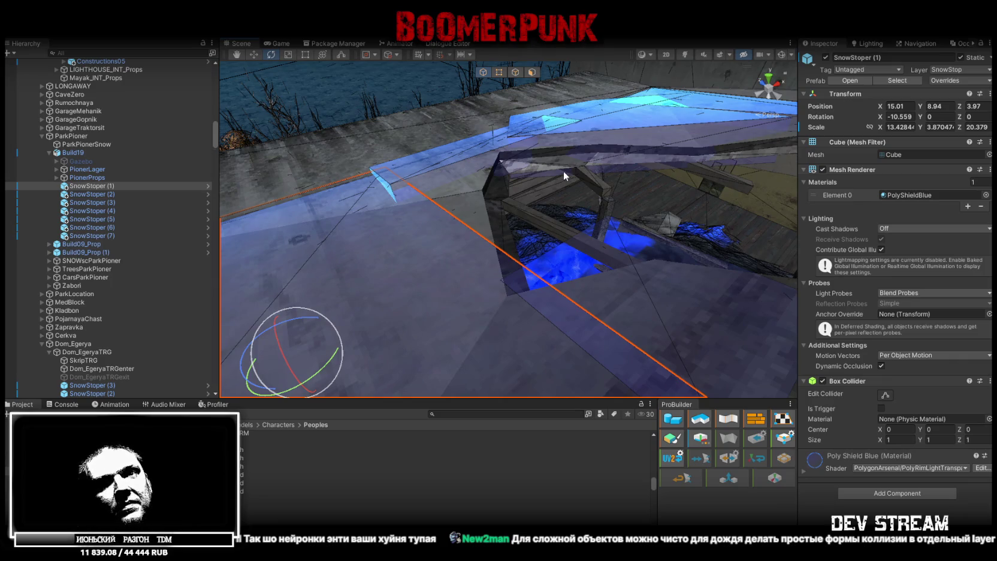
{"action": "left_click_drag", "start_coordinate": [519, 161], "coordinate": [590, 165]}
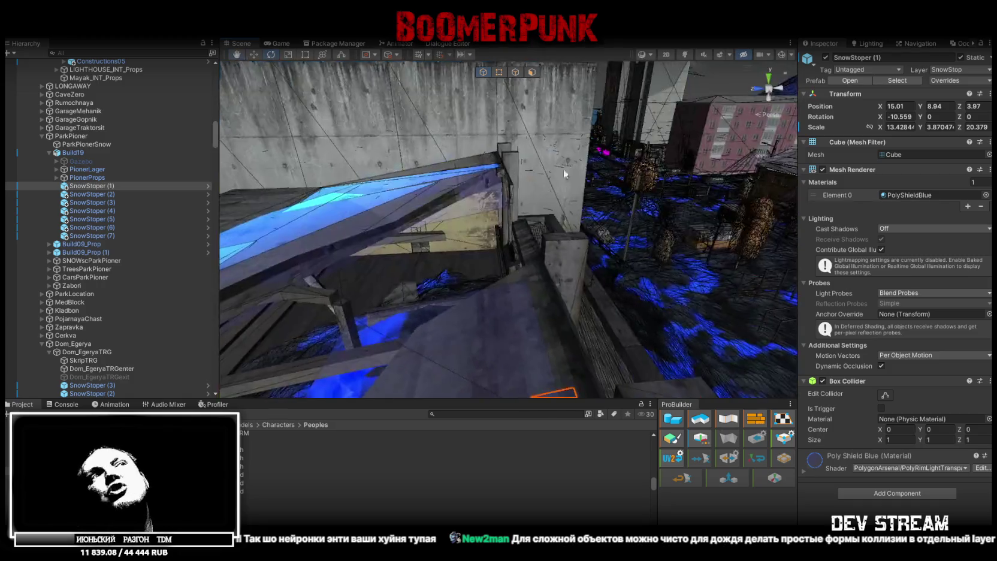